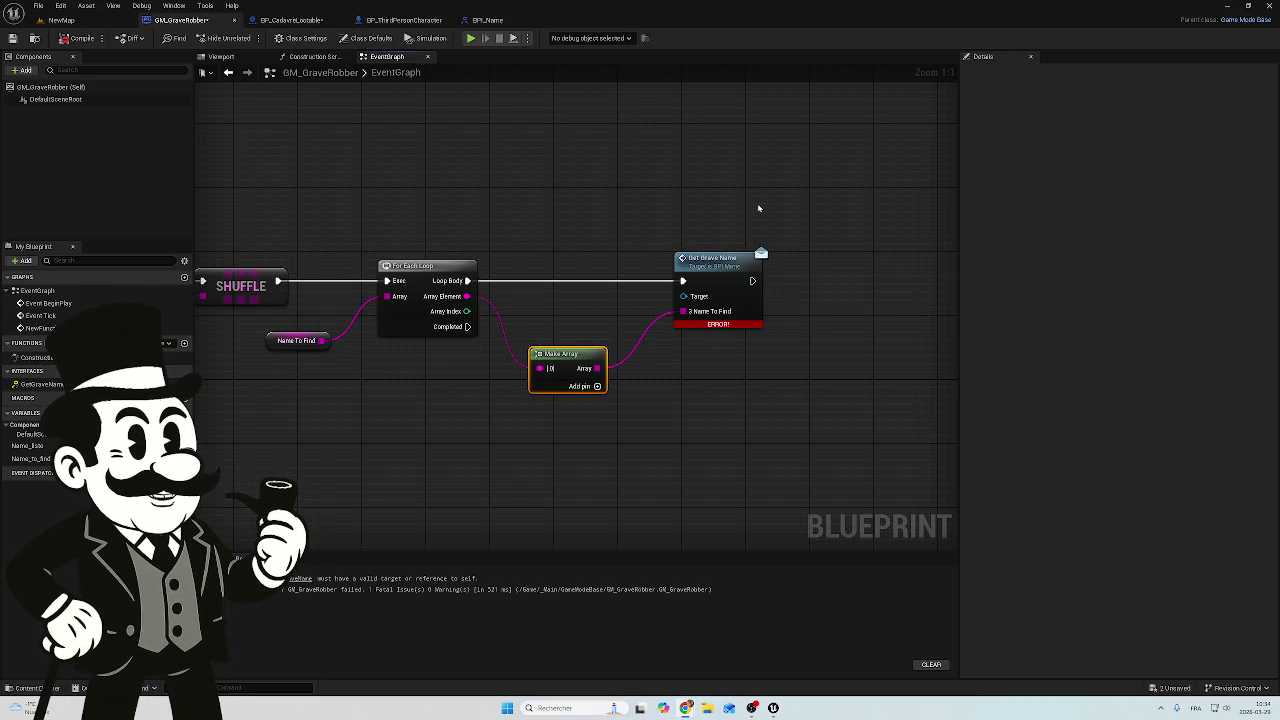
# Delete Get Grave Name and Make Array in GM_GraveRobber, then BP_CadavreLootable's Name getter node
pyautogui.moveTo(771, 197); pyautogui.dragTo(578, 410)
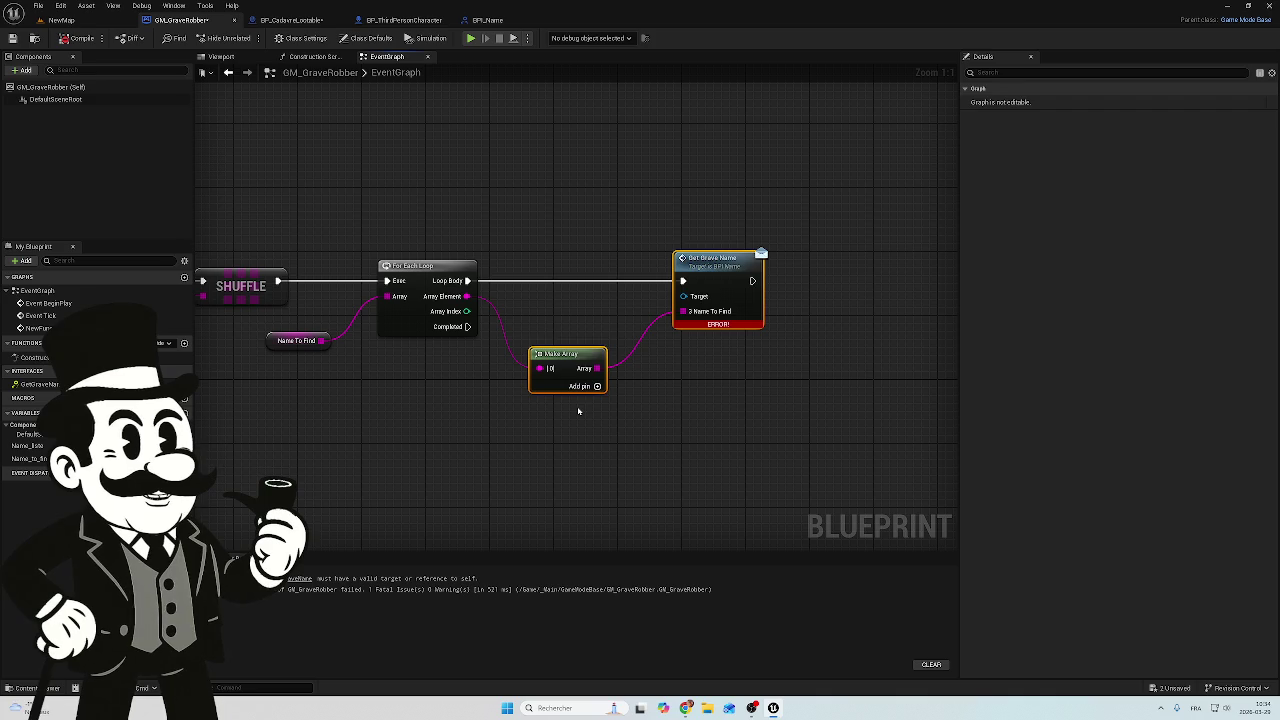
pyautogui.press('Delete')
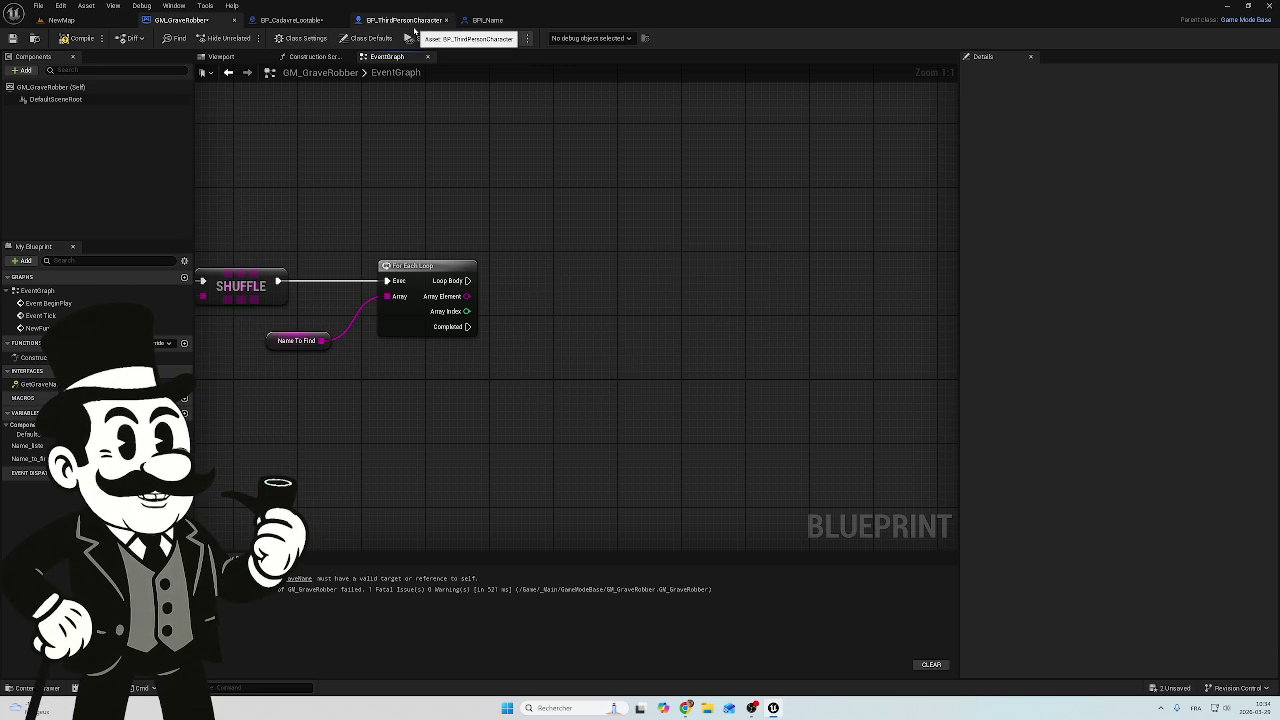
pyautogui.click(410, 21)
pyautogui.click(300, 21)
pyautogui.moveTo(680, 314)
pyautogui.mouseDown()
pyautogui.moveTo(632, 449)
pyautogui.moveTo(538, 456)
pyautogui.mouseUp()
pyautogui.press('Delete')
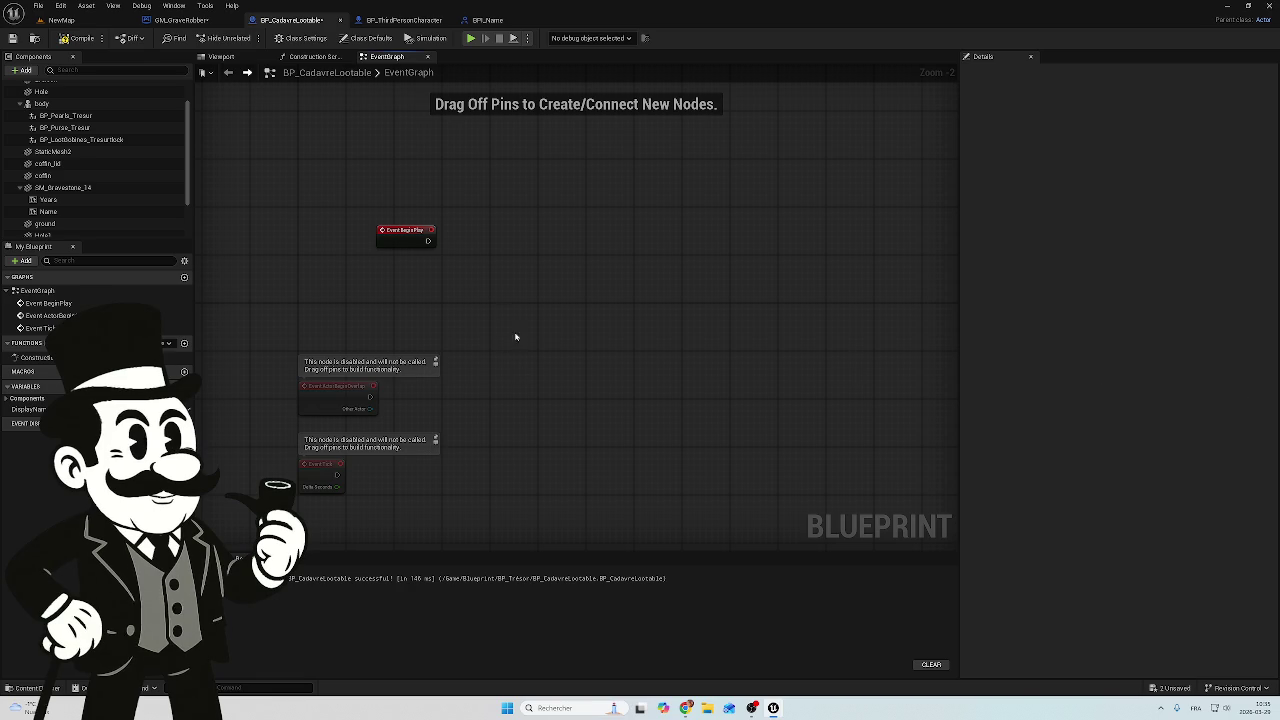
pyautogui.scroll(2, 450, 310)
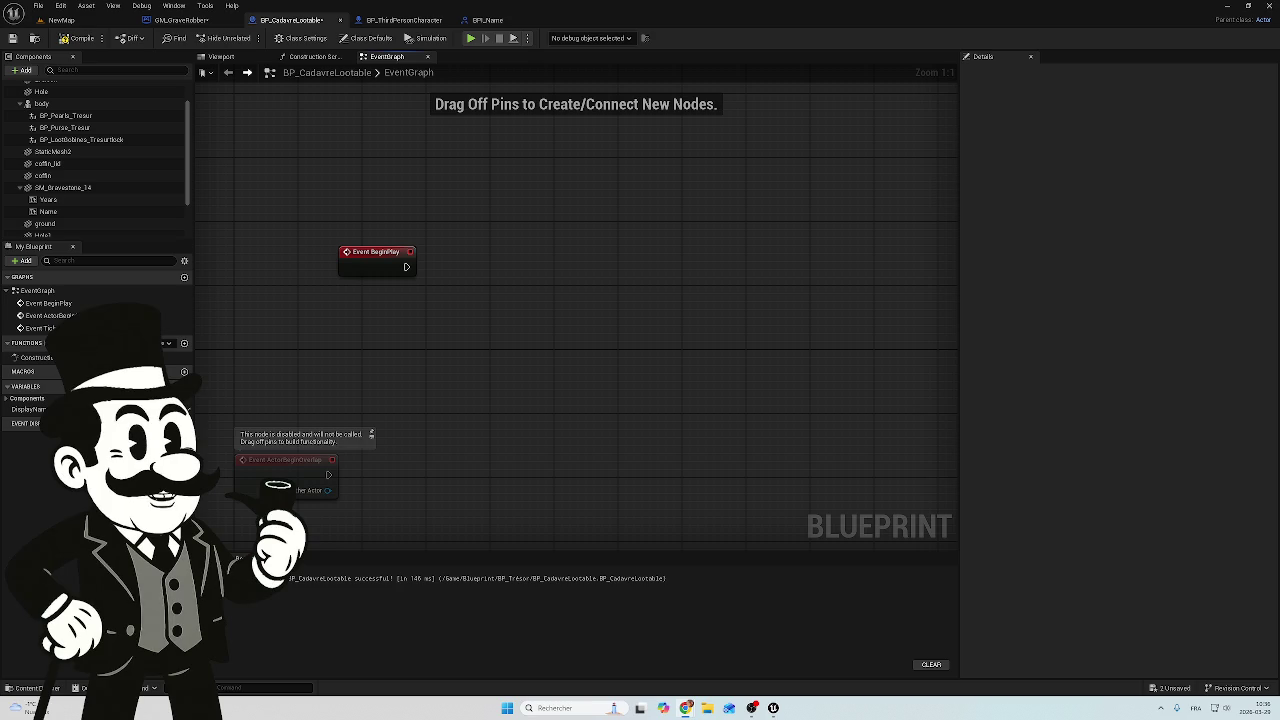
# Add the BPI interface under Implemented Interfaces in Class Settings and compile BP_CadavreLootable
pyautogui.click(367, 38)
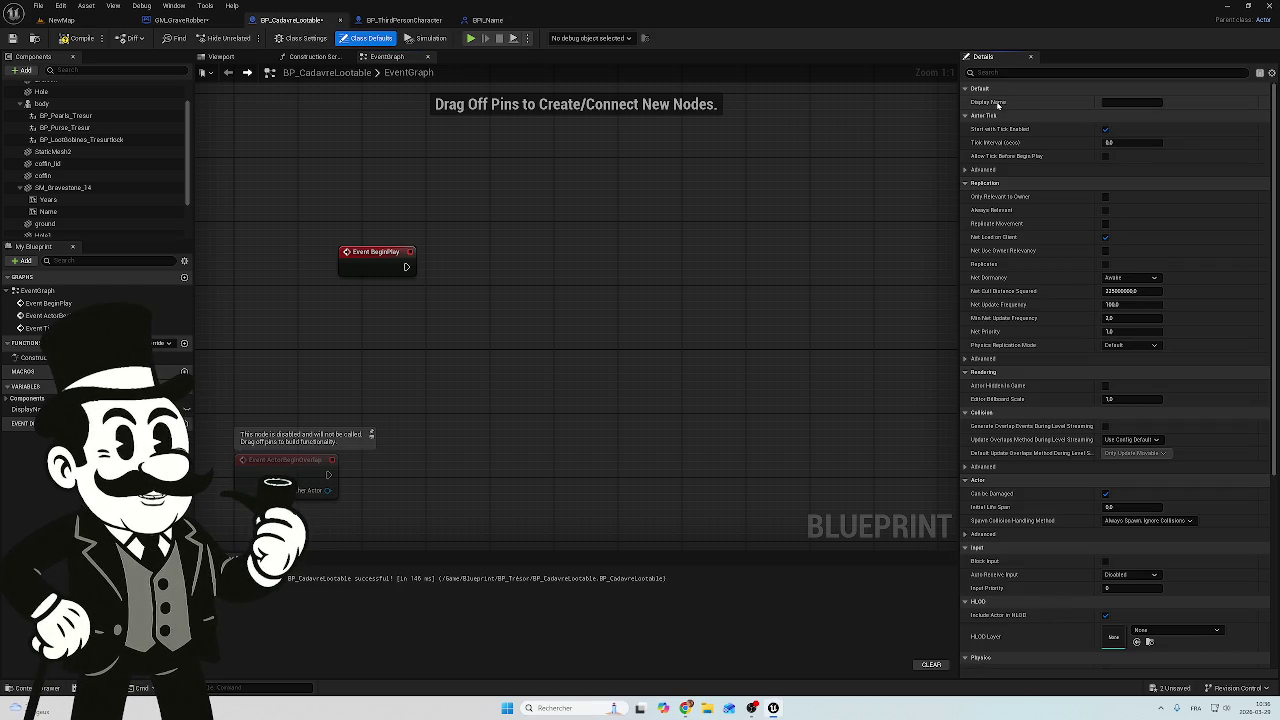
pyautogui.click(292, 38)
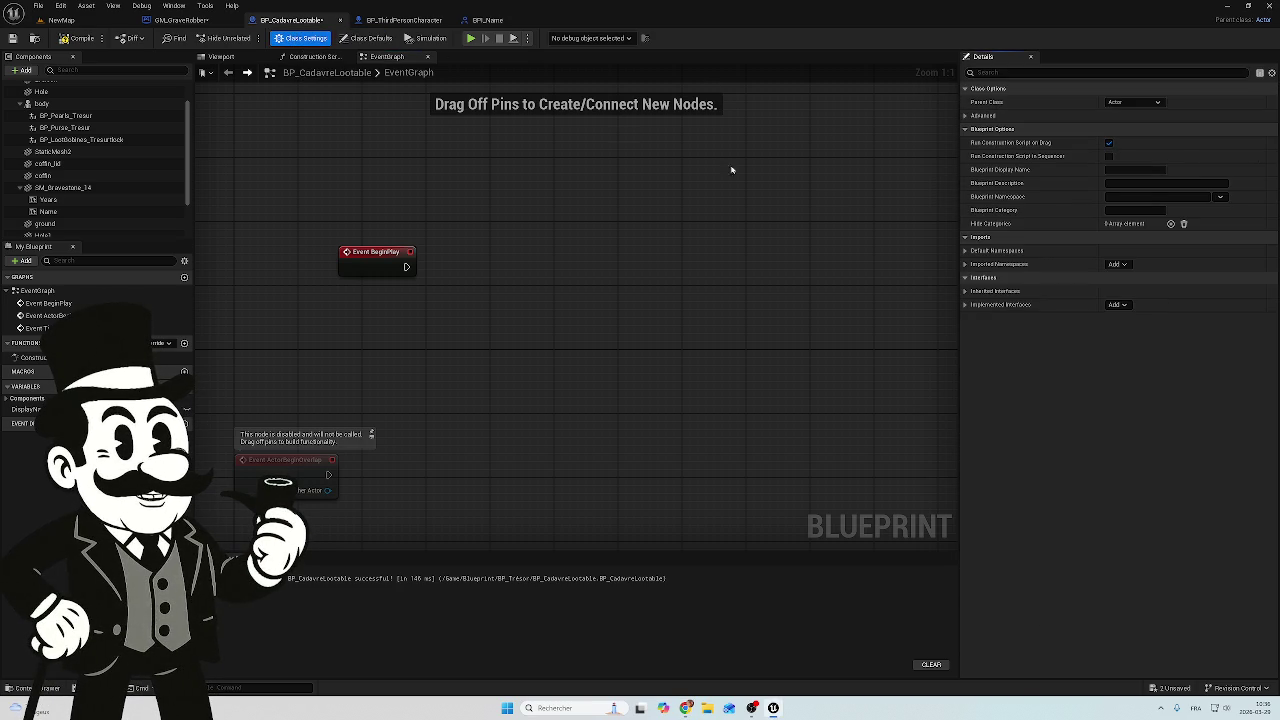
pyautogui.click(1116, 304)
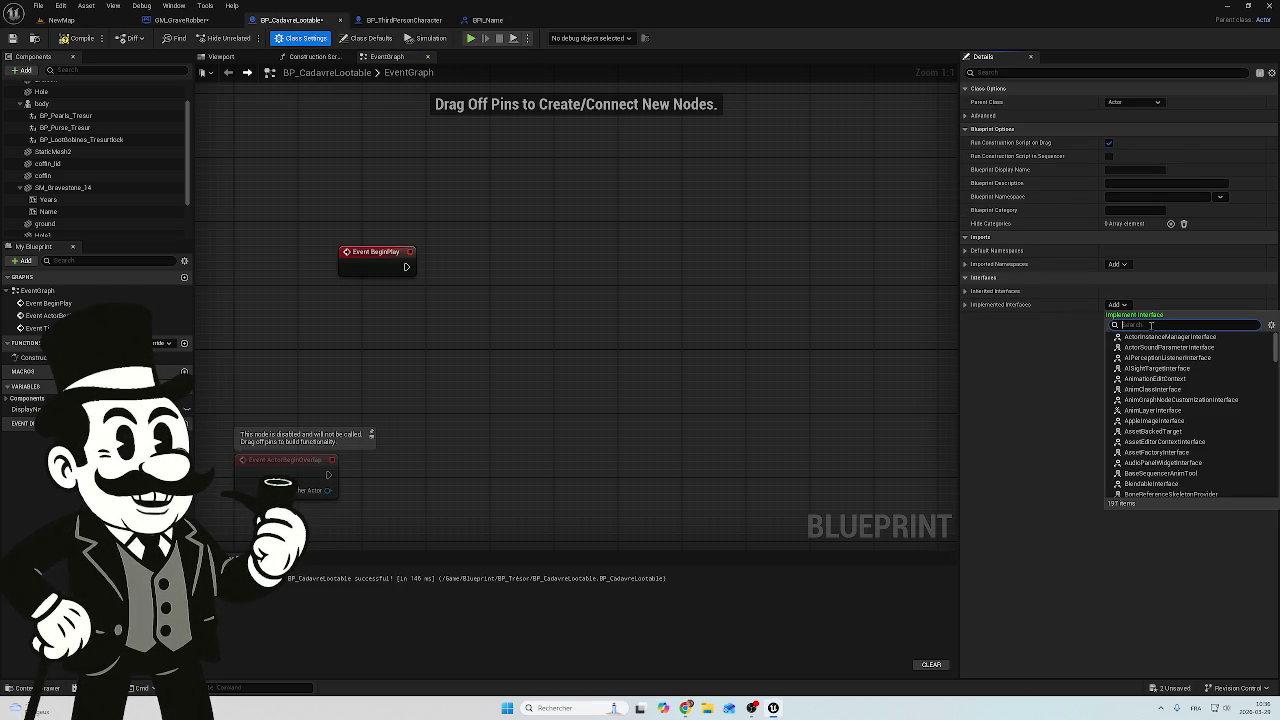
pyautogui.write('bpi_')
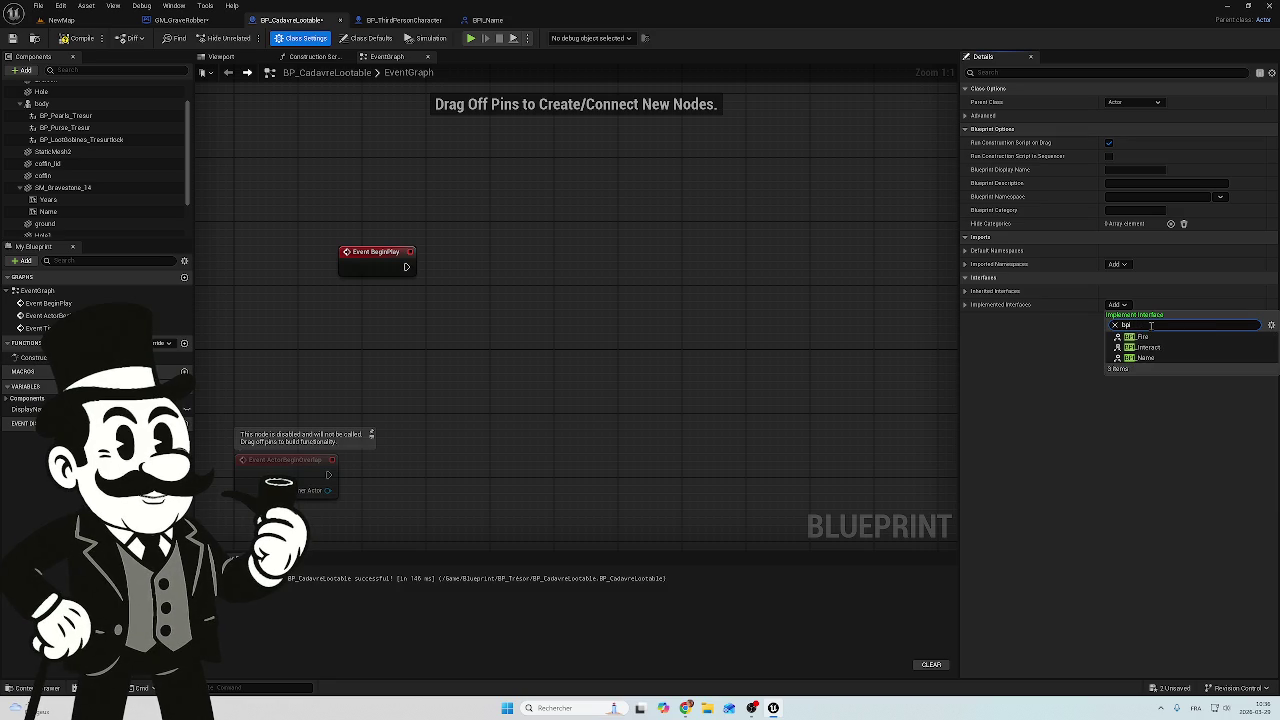
pyautogui.click(1152, 357)
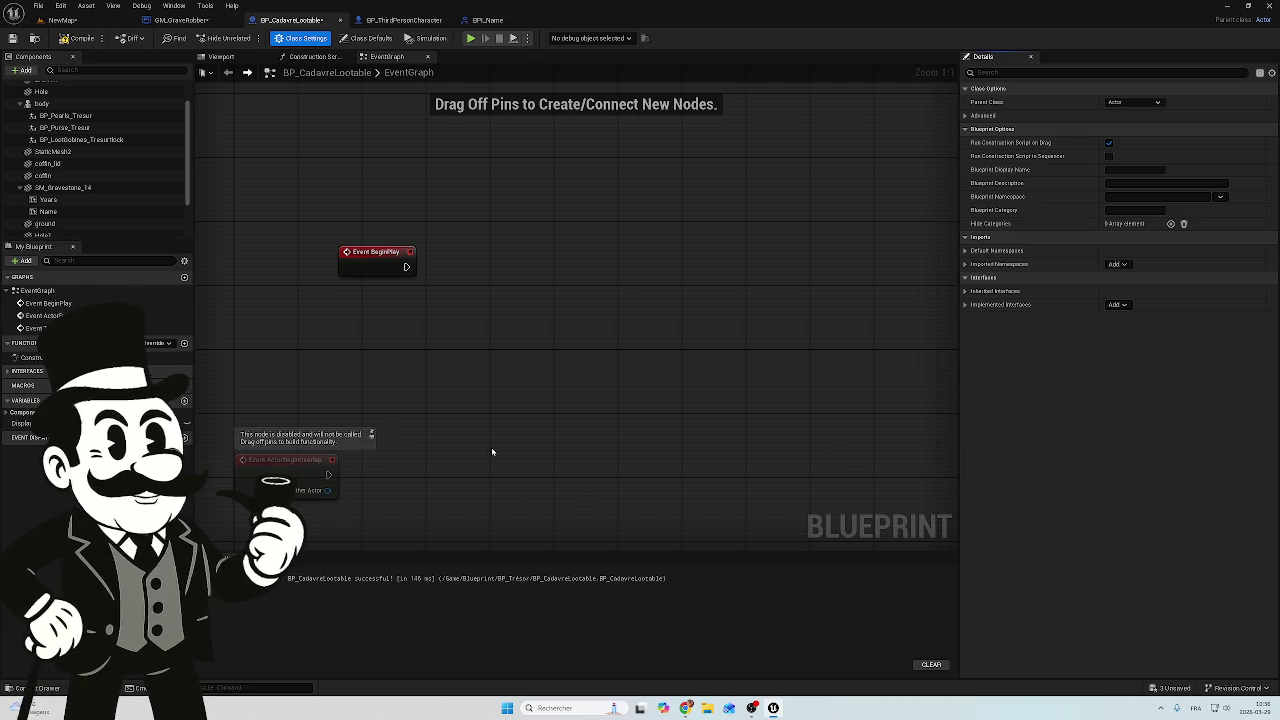
pyautogui.scroll(-4, 591, 300)
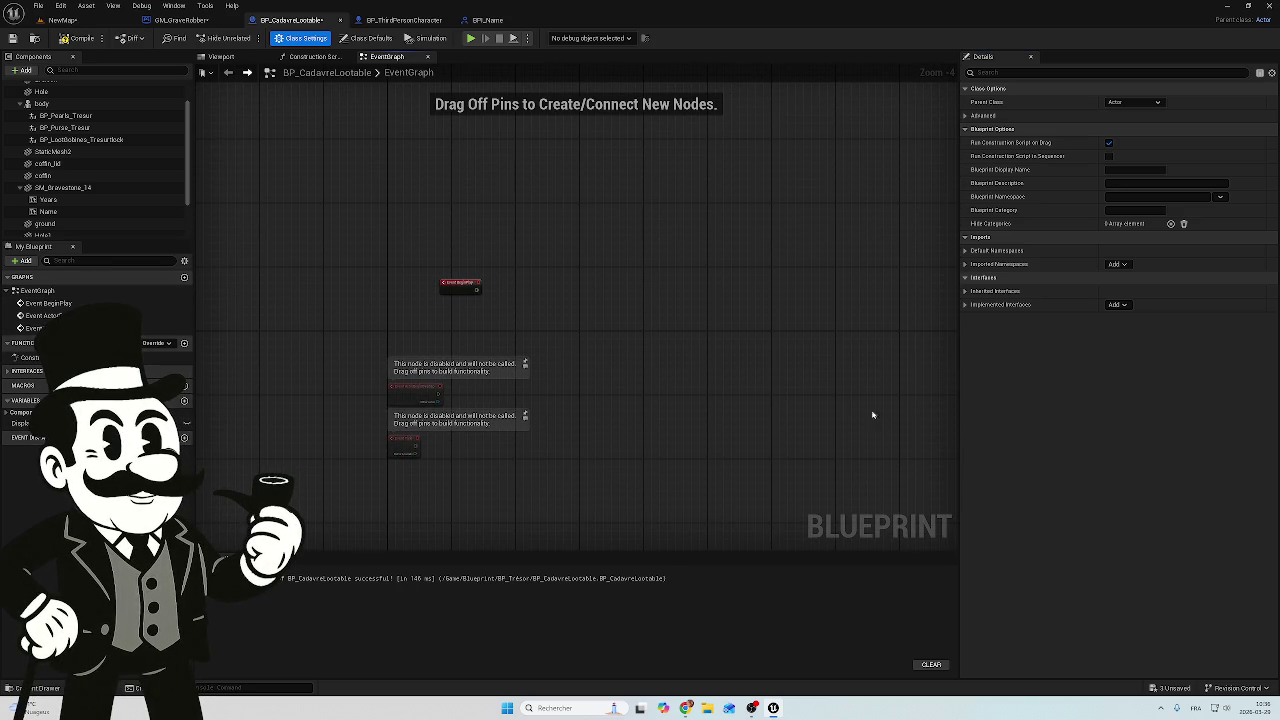
pyautogui.click(78, 38)
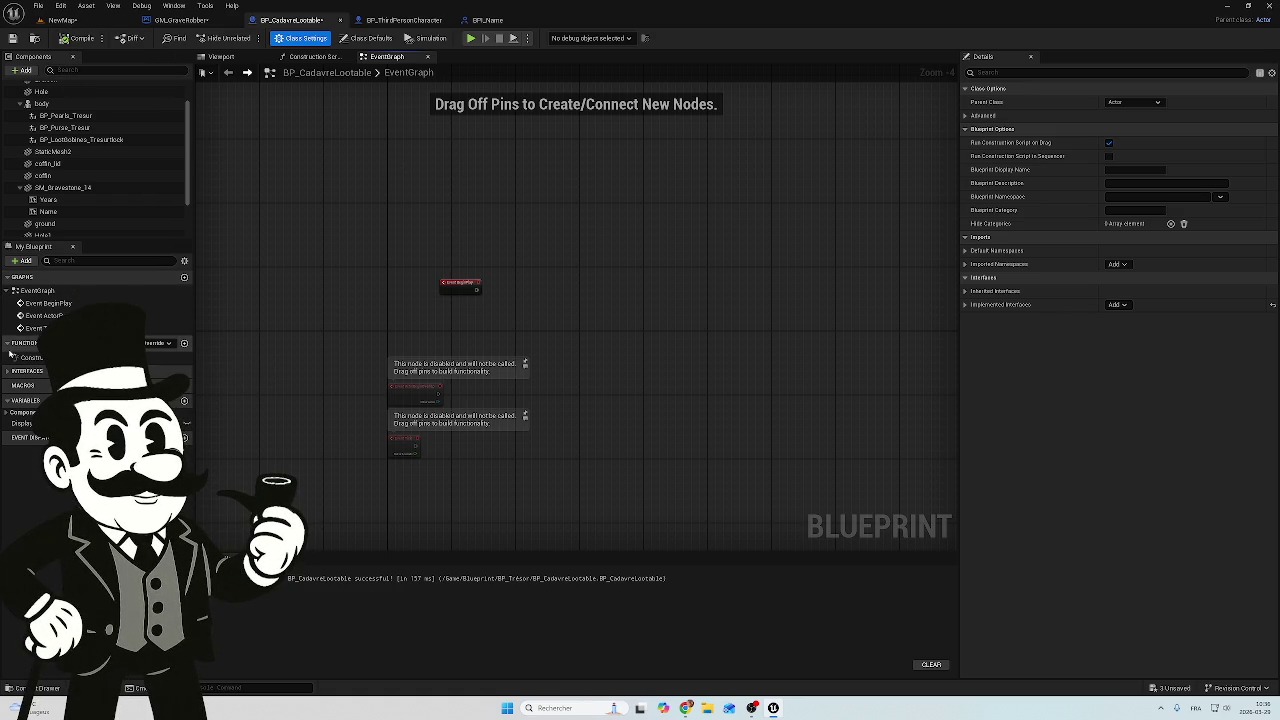
pyautogui.click(13, 371)
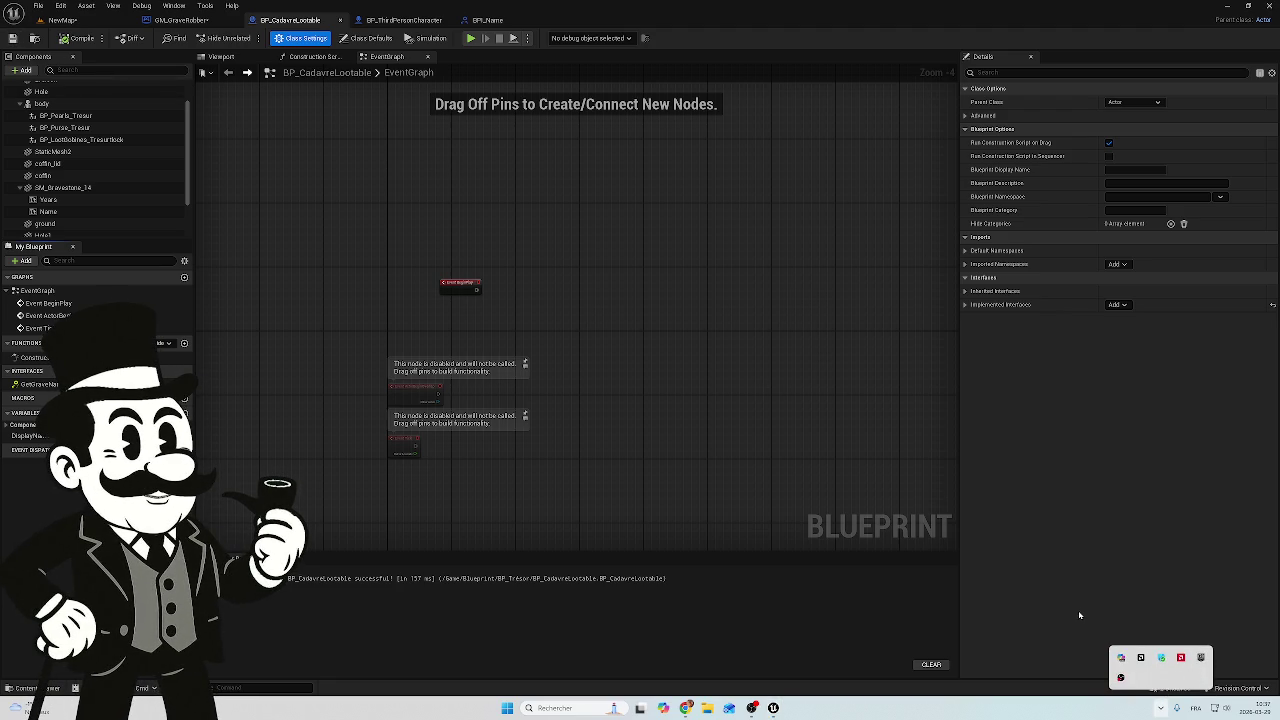
# Save the two unsaved assets, GM_GraveRobber and NewMap, with Save Selected
pyautogui.click(1172, 688)
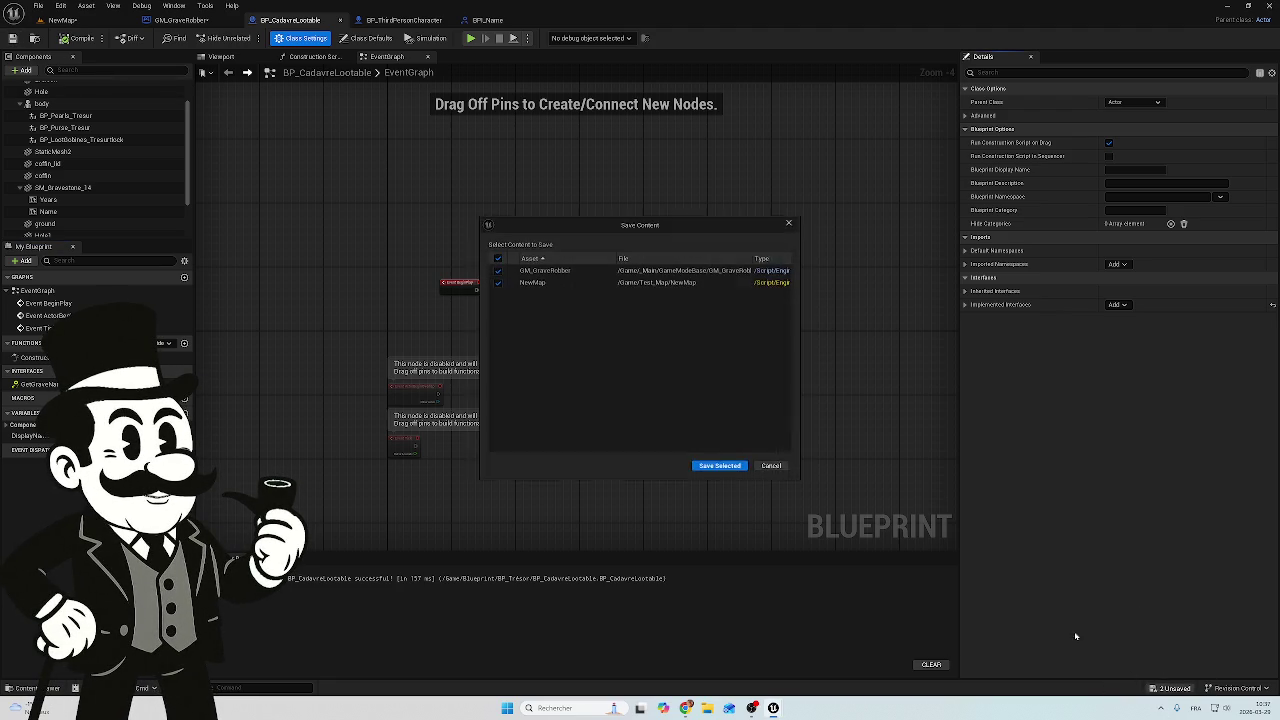
pyautogui.click(720, 467)
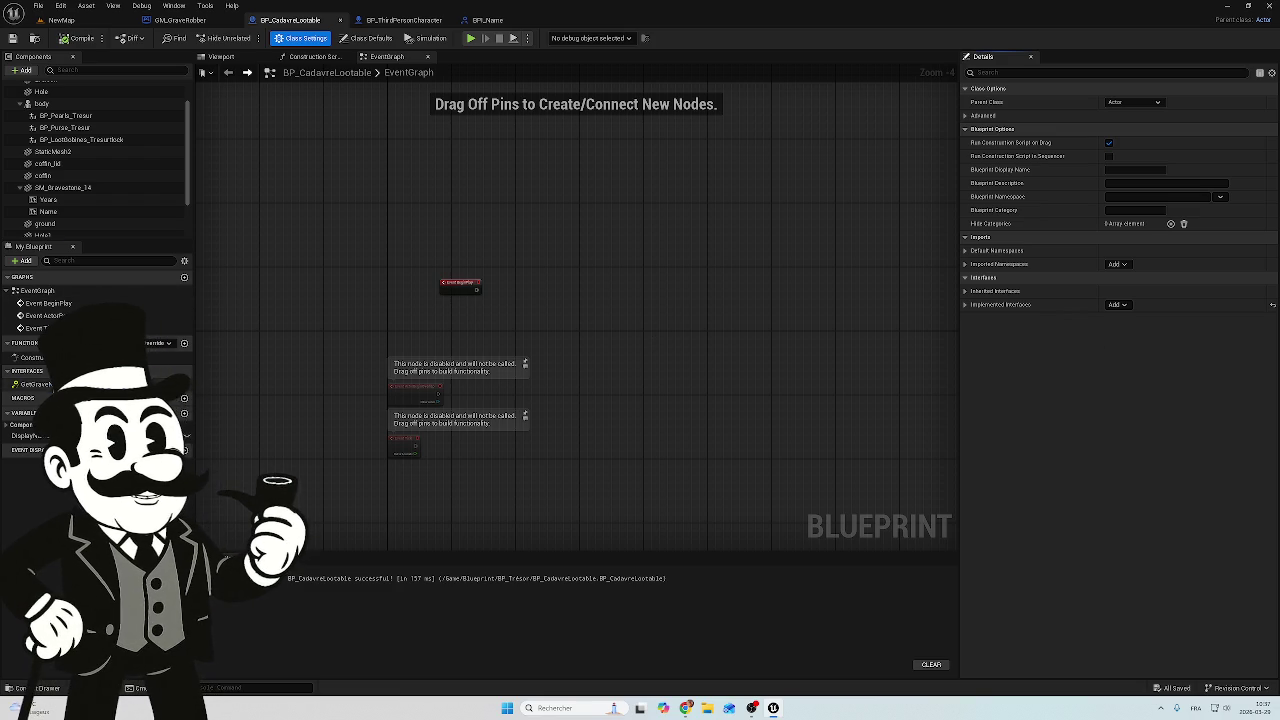
# Place an Event GetGraveName node, with its Name To Find output, from the Interfaces list
pyautogui.doubleClick(40, 384)
pyautogui.scroll(3, 598, 305)
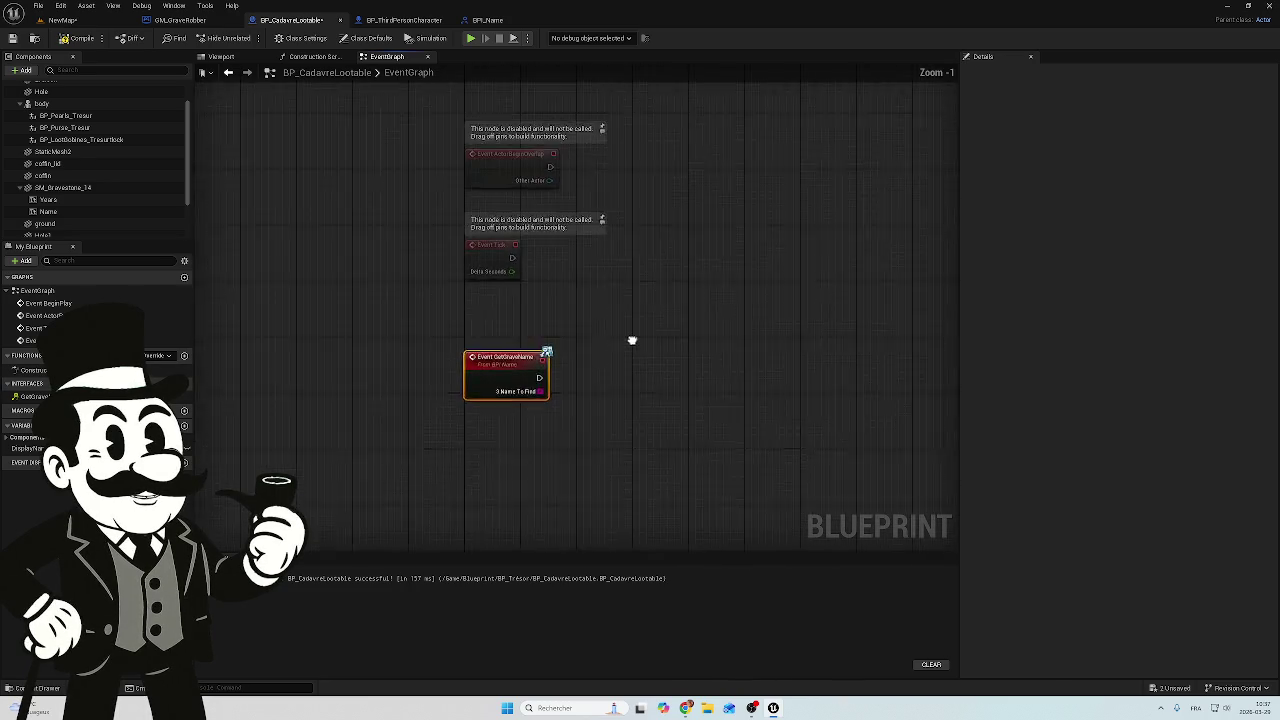
pyautogui.scroll(-2, 589, 394)
pyautogui.moveTo(620, 92); pyautogui.dragTo(460, 146)
pyautogui.scroll(3, 614, 357)
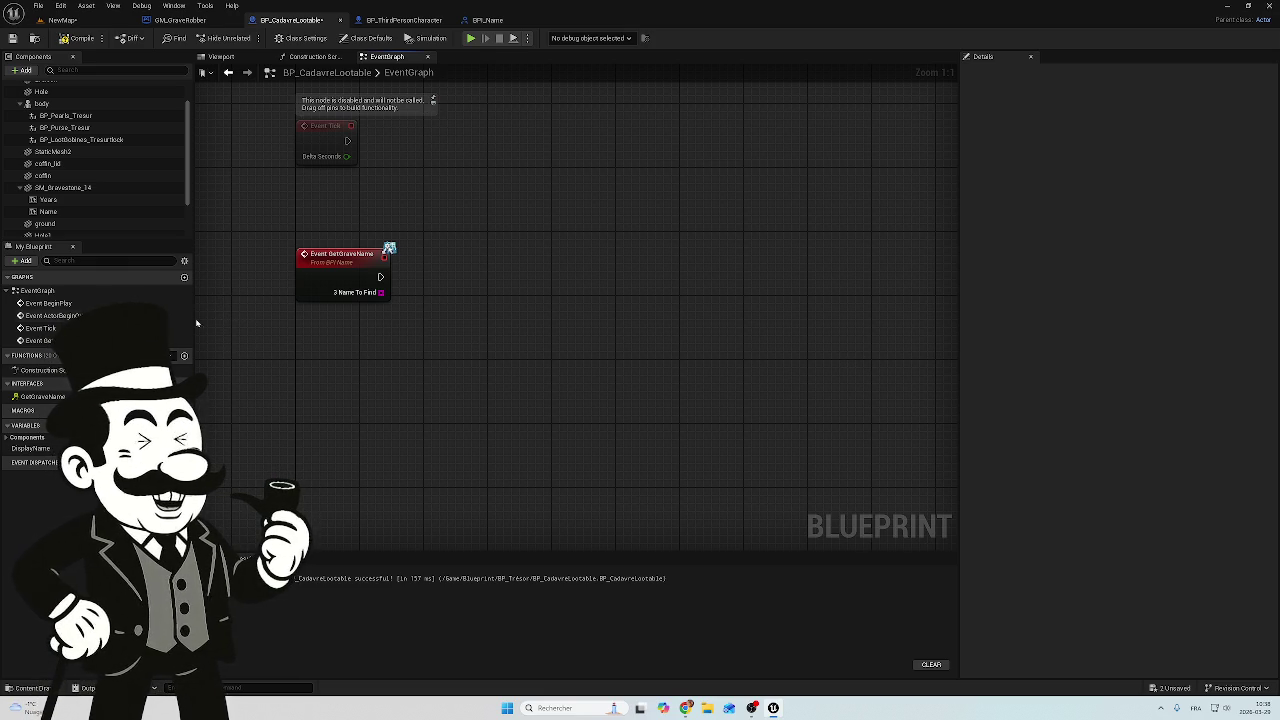
pyautogui.scroll(2, 88, 170)
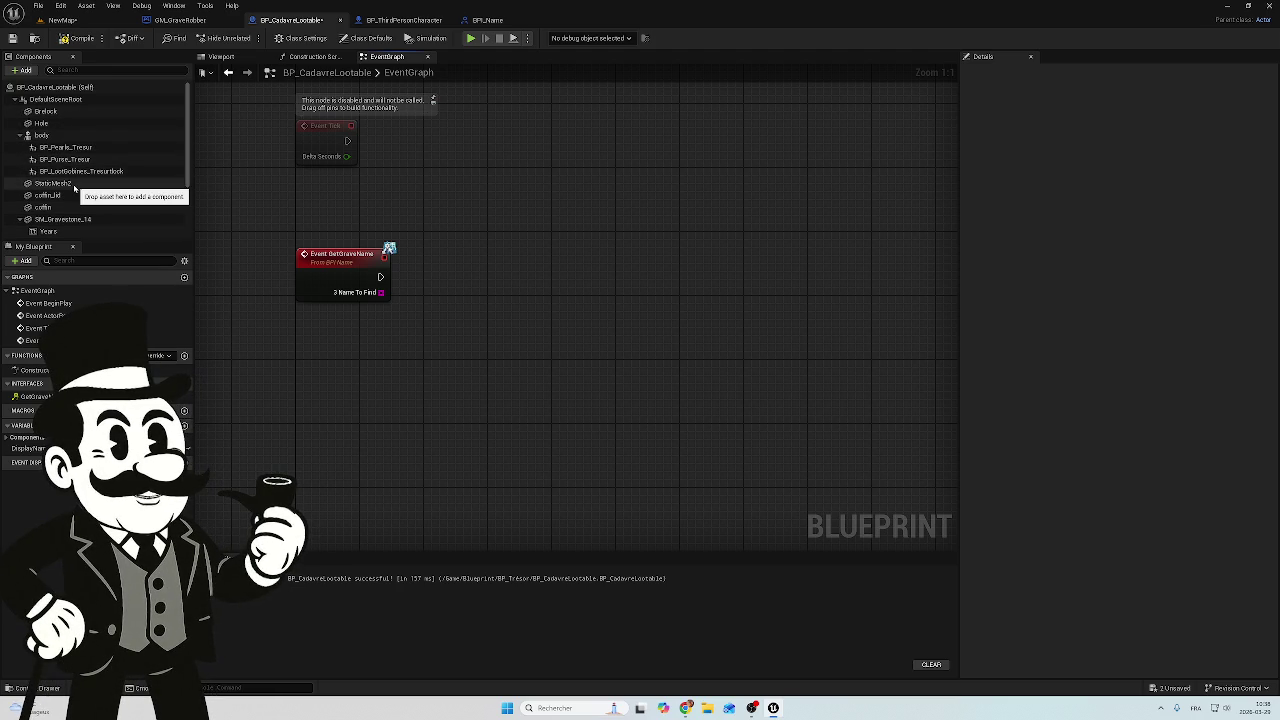
pyautogui.scroll(-1, 73, 190)
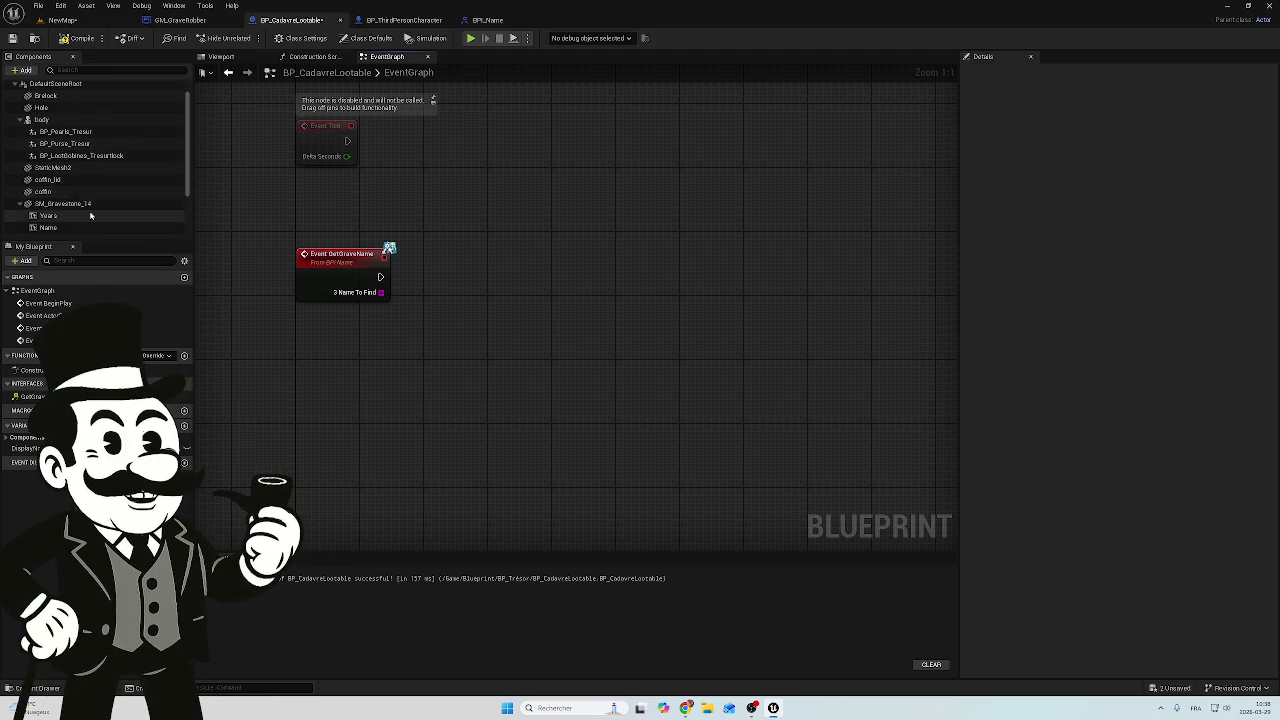
pyautogui.moveTo(55, 227); pyautogui.dragTo(562, 290)
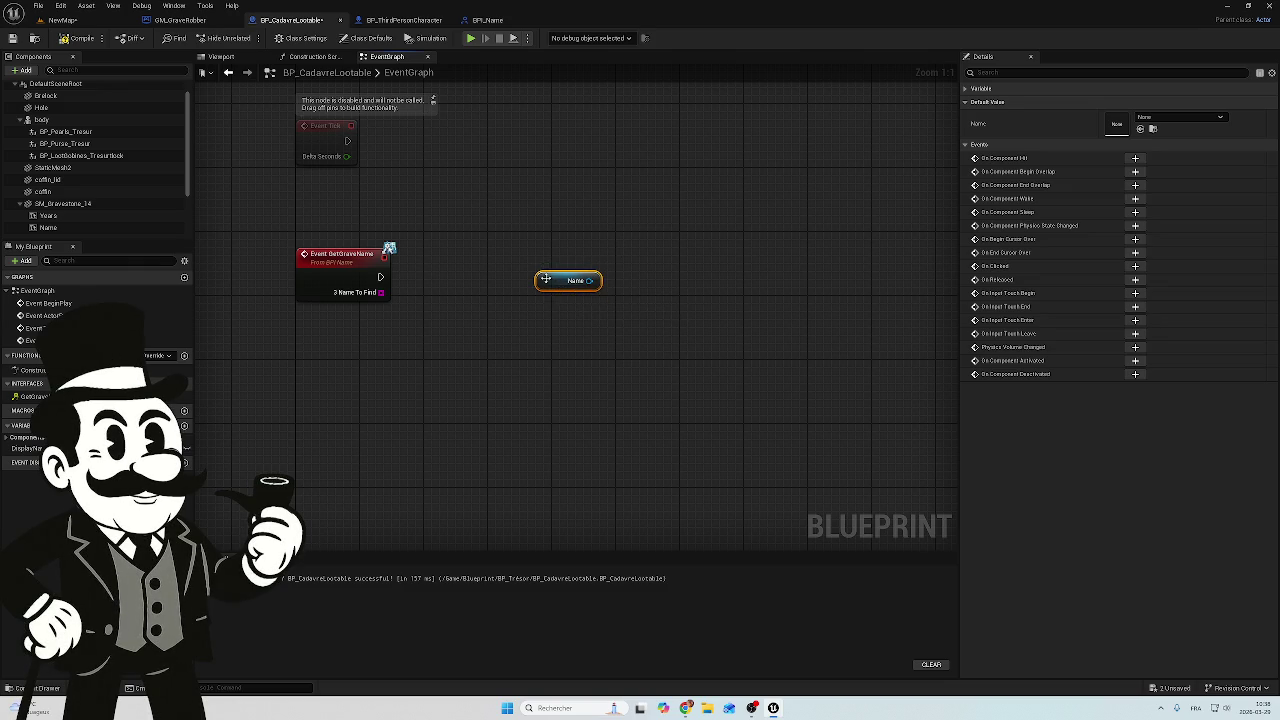
pyautogui.rightClick(581, 273)
pyautogui.click(660, 245)
pyautogui.moveTo(660, 243); pyautogui.dragTo(514, 327)
pyautogui.press('Delete')
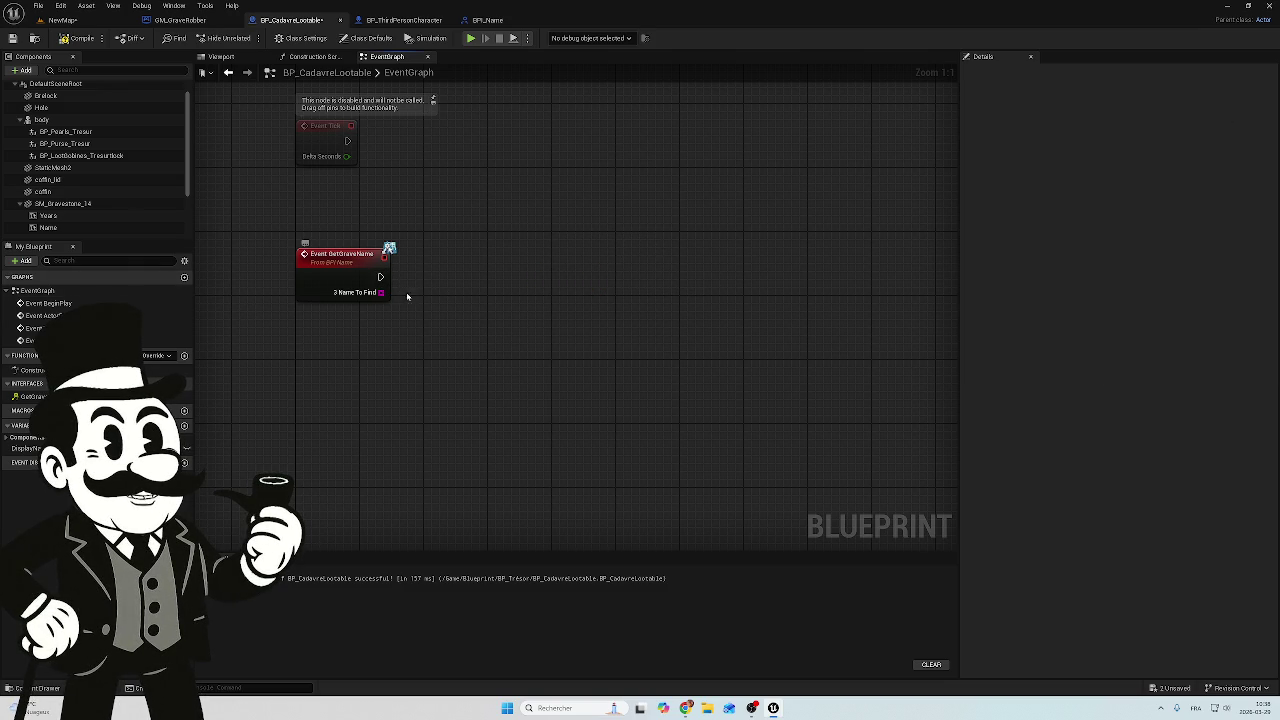
pyautogui.rightClick(443, 291)
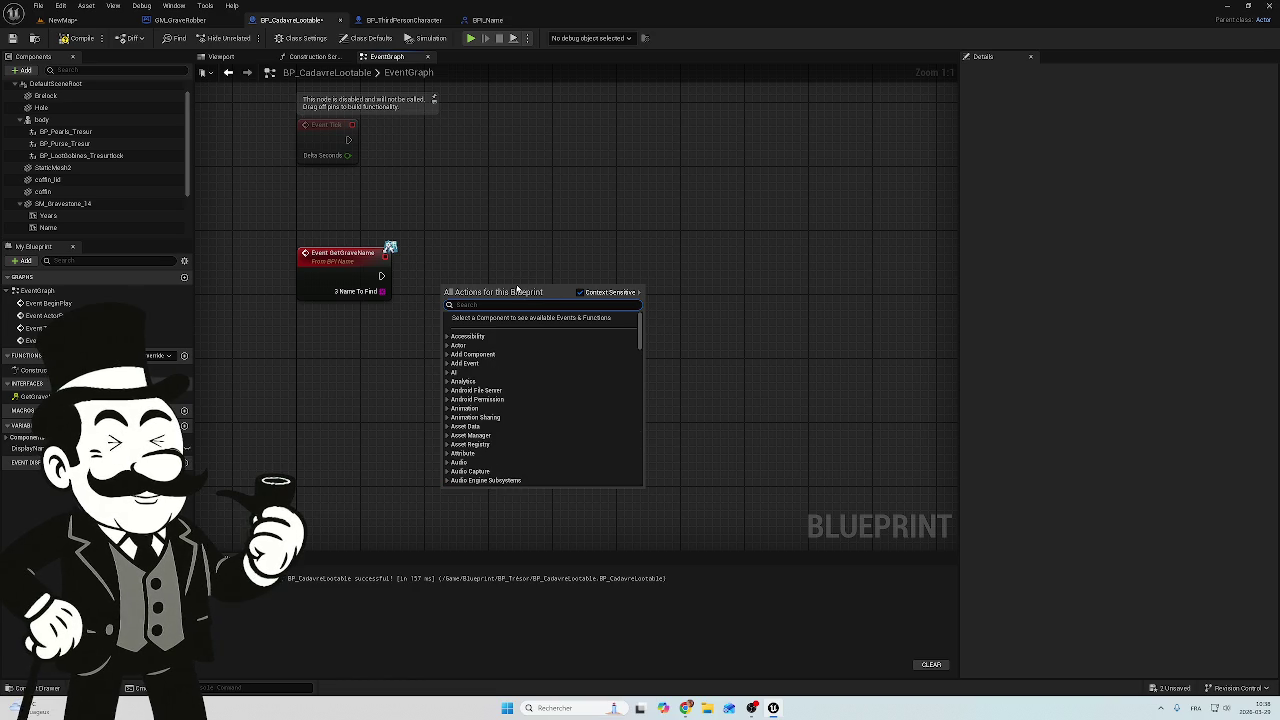
pyautogui.write('setna')
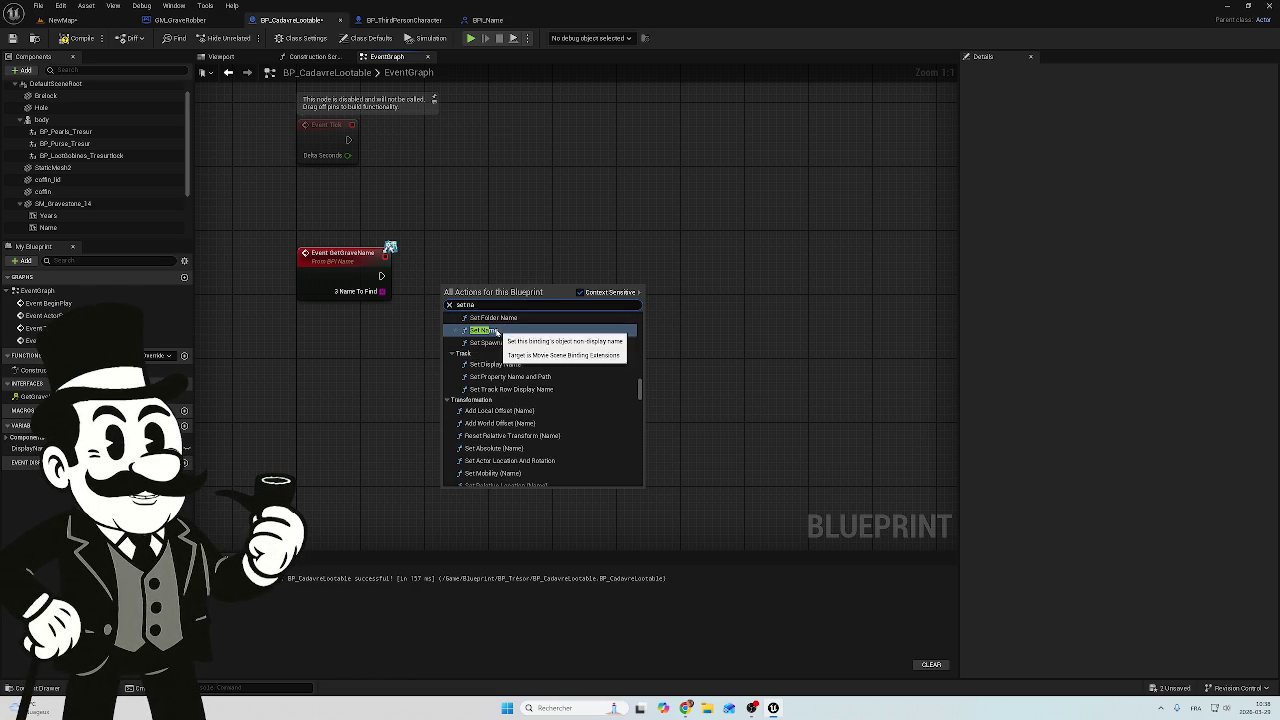
pyautogui.click(489, 331)
pyautogui.moveTo(480, 285); pyautogui.dragTo(568, 268)
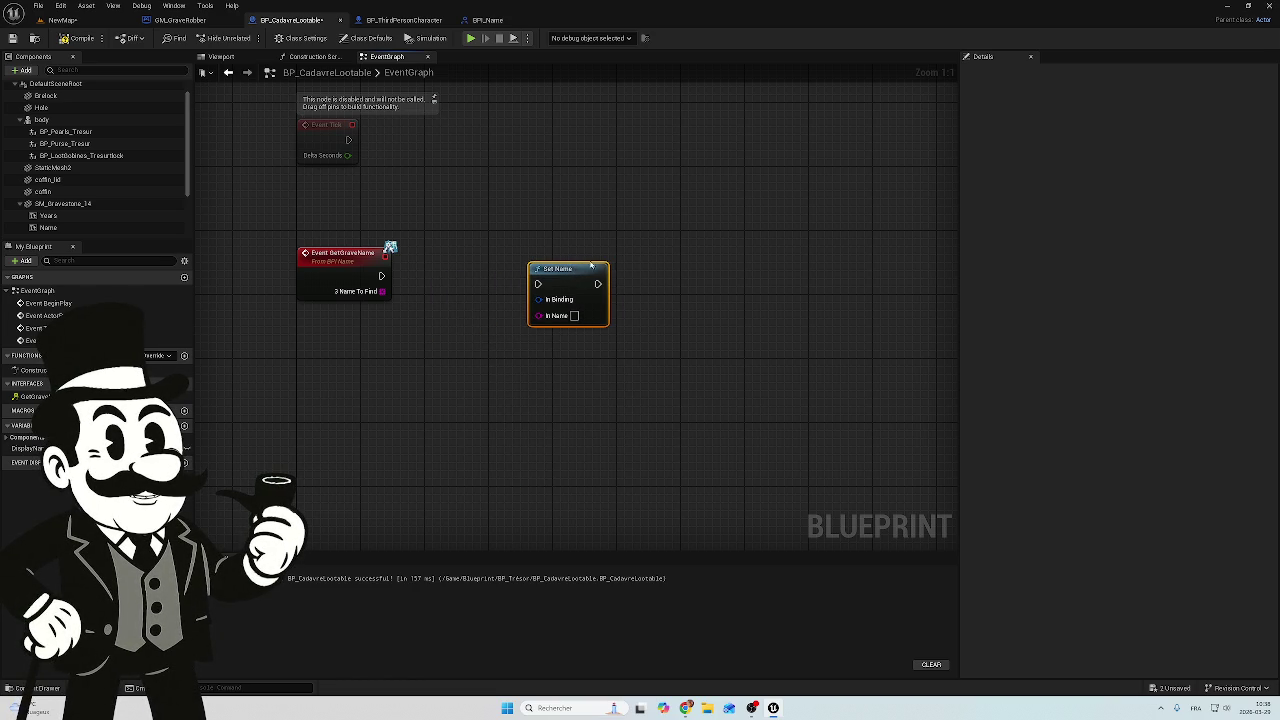
pyautogui.moveTo(662, 246); pyautogui.dragTo(517, 343)
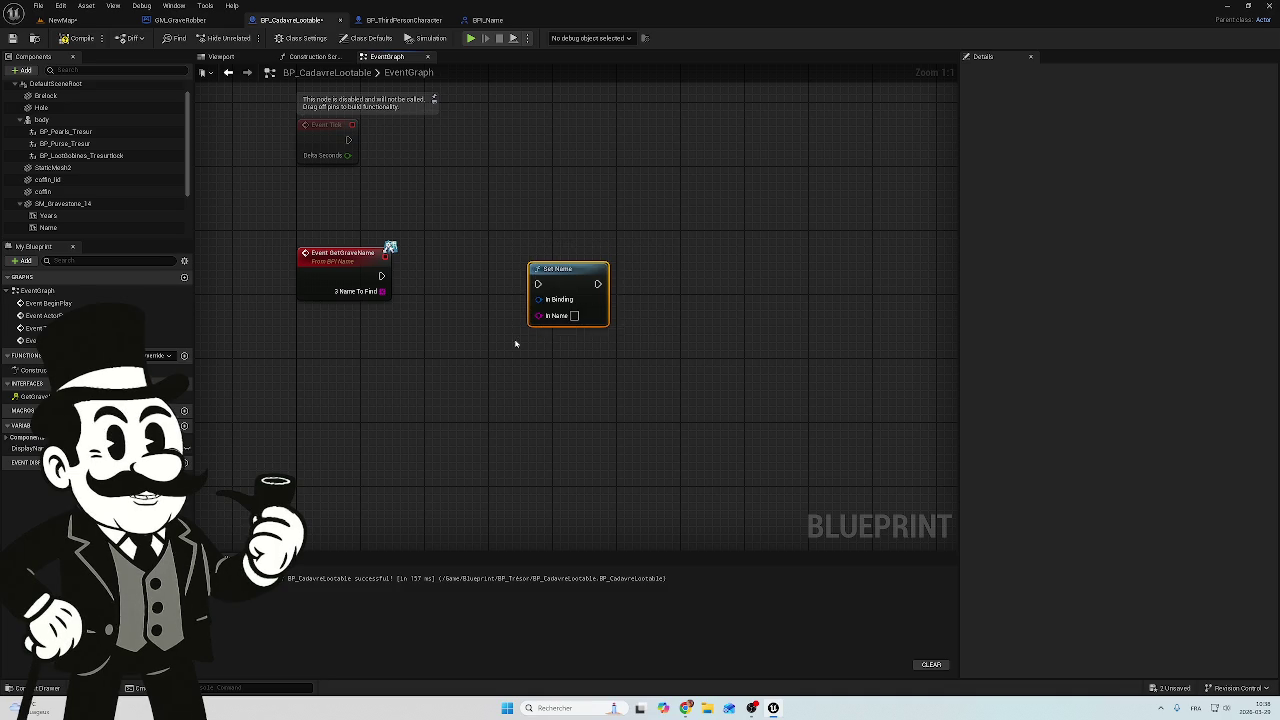
pyautogui.press('Delete')
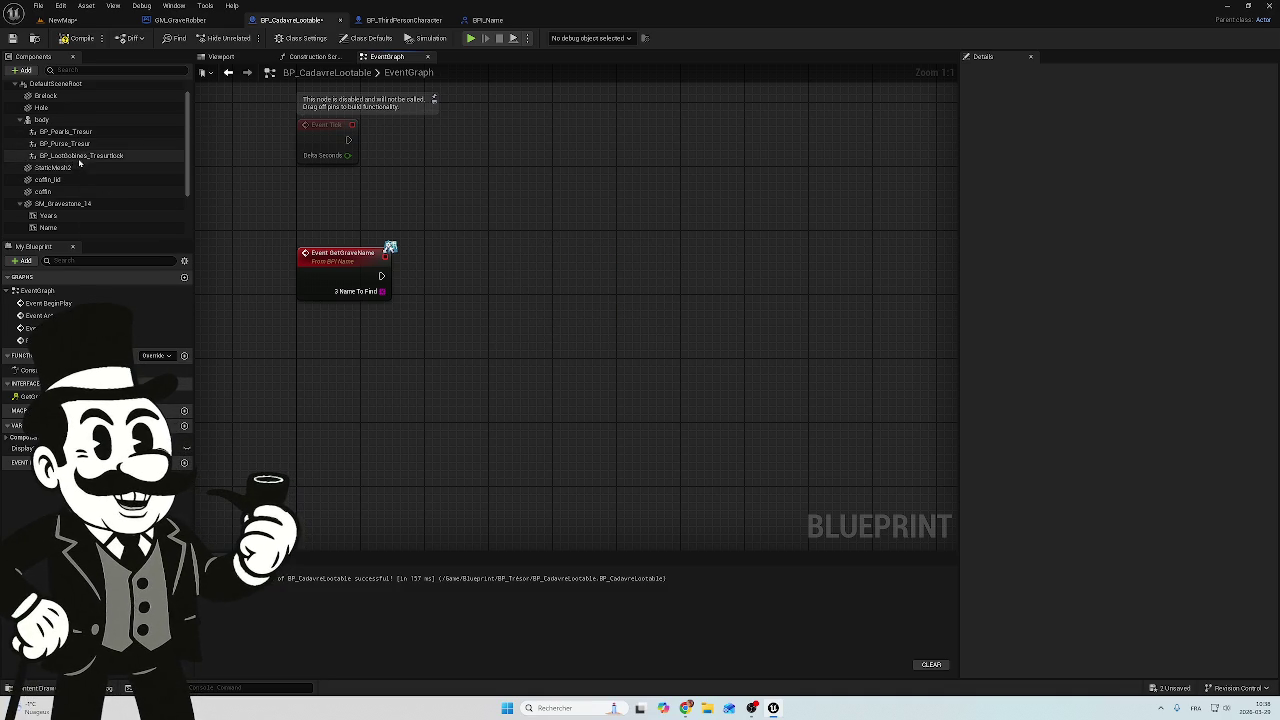
pyautogui.scroll(1, 70, 140)
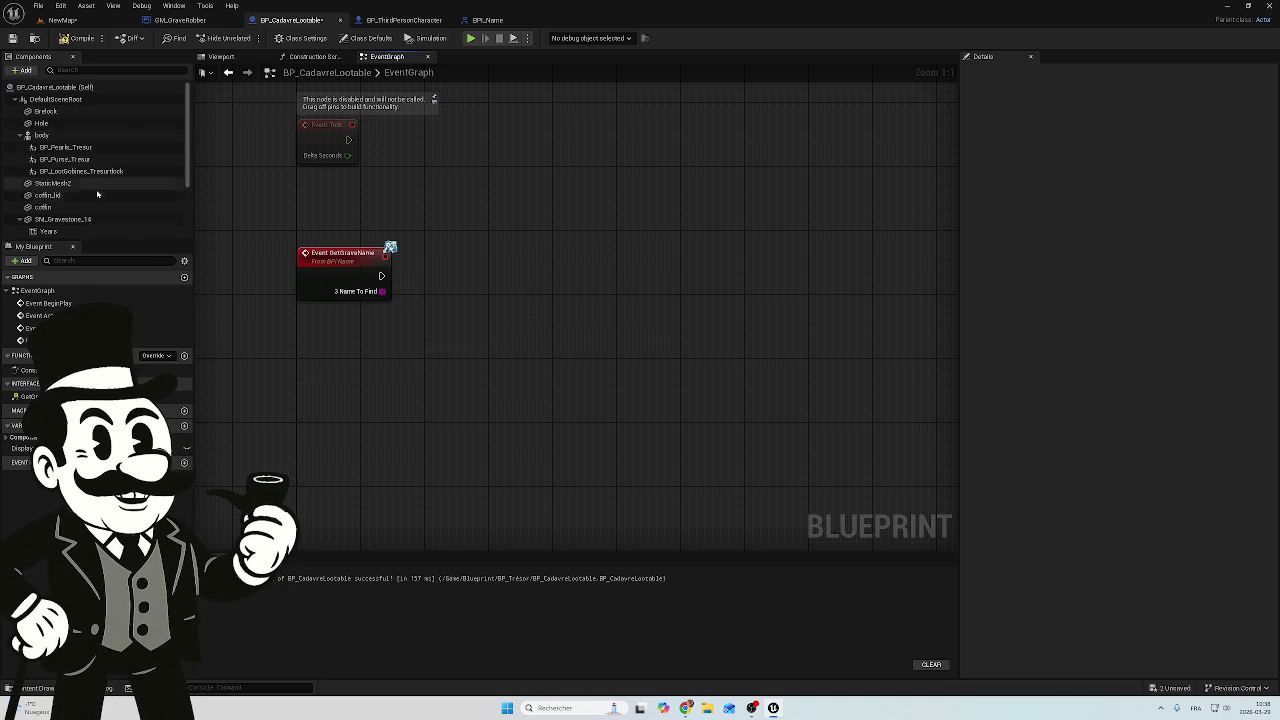
pyautogui.scroll(-1, 63, 222)
pyautogui.moveTo(63, 228)
pyautogui.mouseDown()
pyautogui.moveTo(523, 263)
pyautogui.moveTo(535, 286)
pyautogui.mouseUp()
pyautogui.moveTo(605, 255); pyautogui.dragTo(486, 316)
pyautogui.moveTo(552, 283); pyautogui.dragTo(520, 339)
pyautogui.rightClick(514, 338)
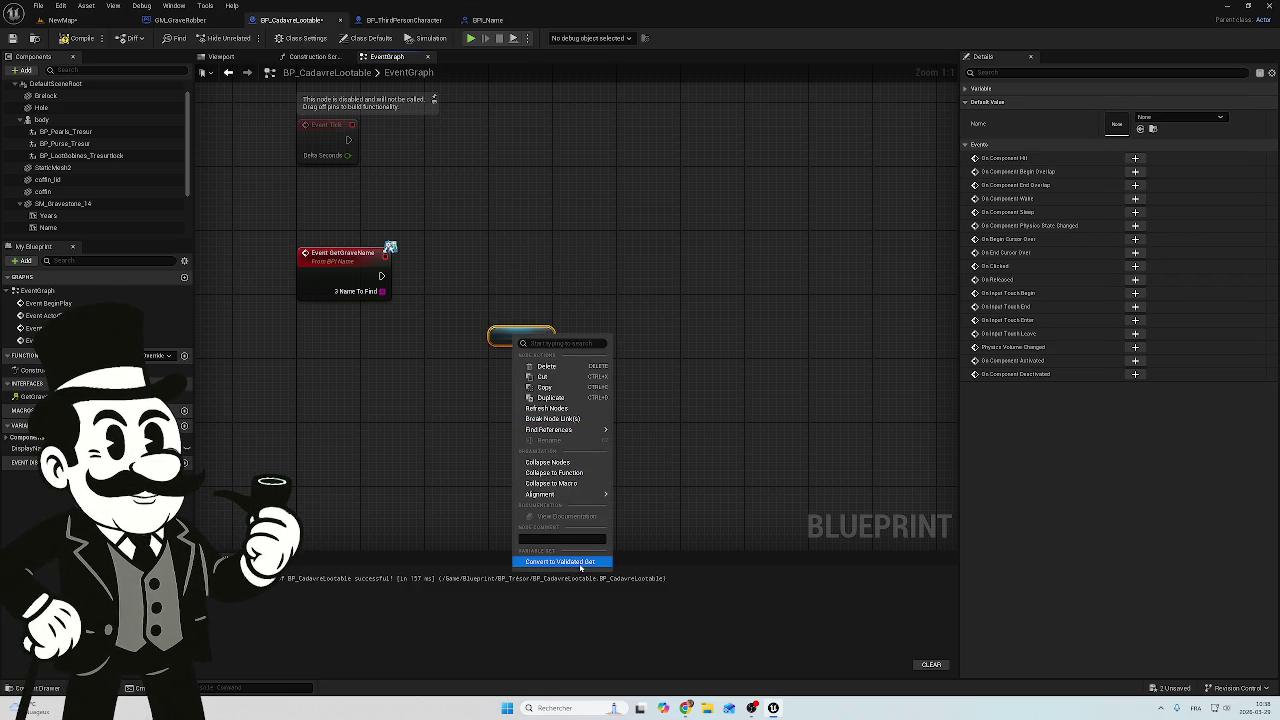
pyautogui.click(591, 287)
pyautogui.moveTo(606, 278); pyautogui.dragTo(480, 371)
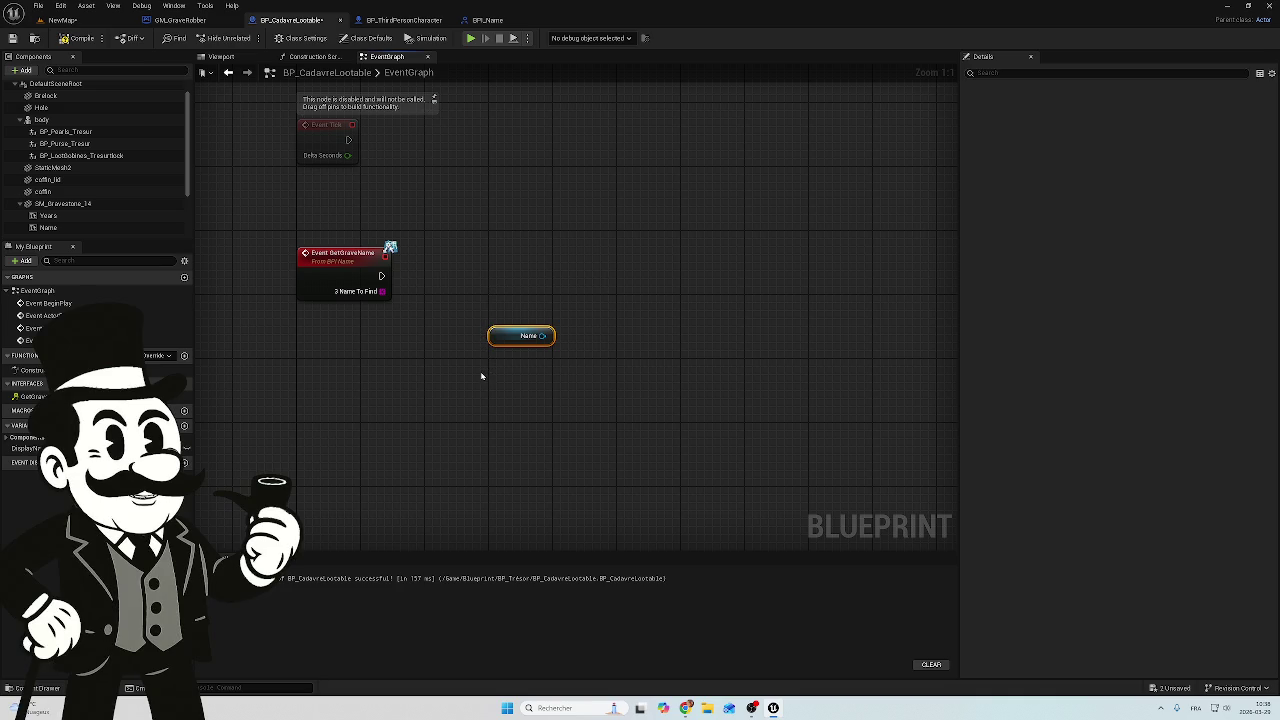
pyautogui.press('Delete')
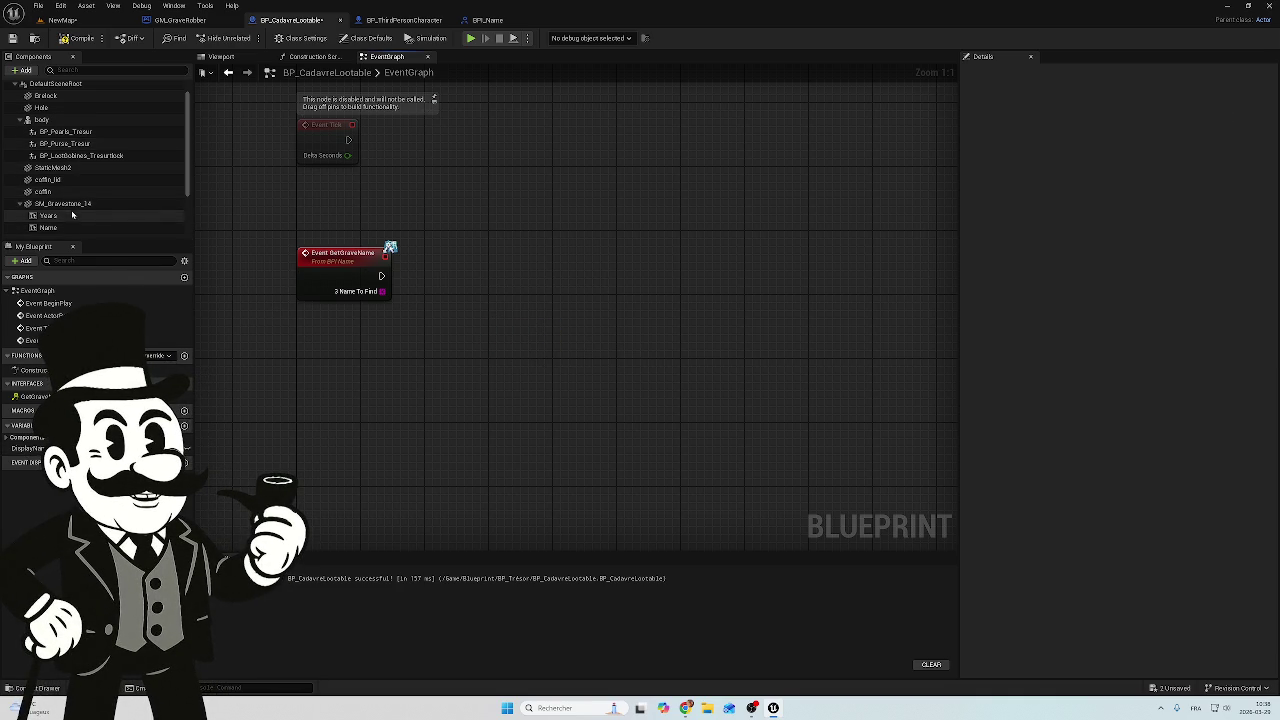
pyautogui.scroll(-1, 84, 225)
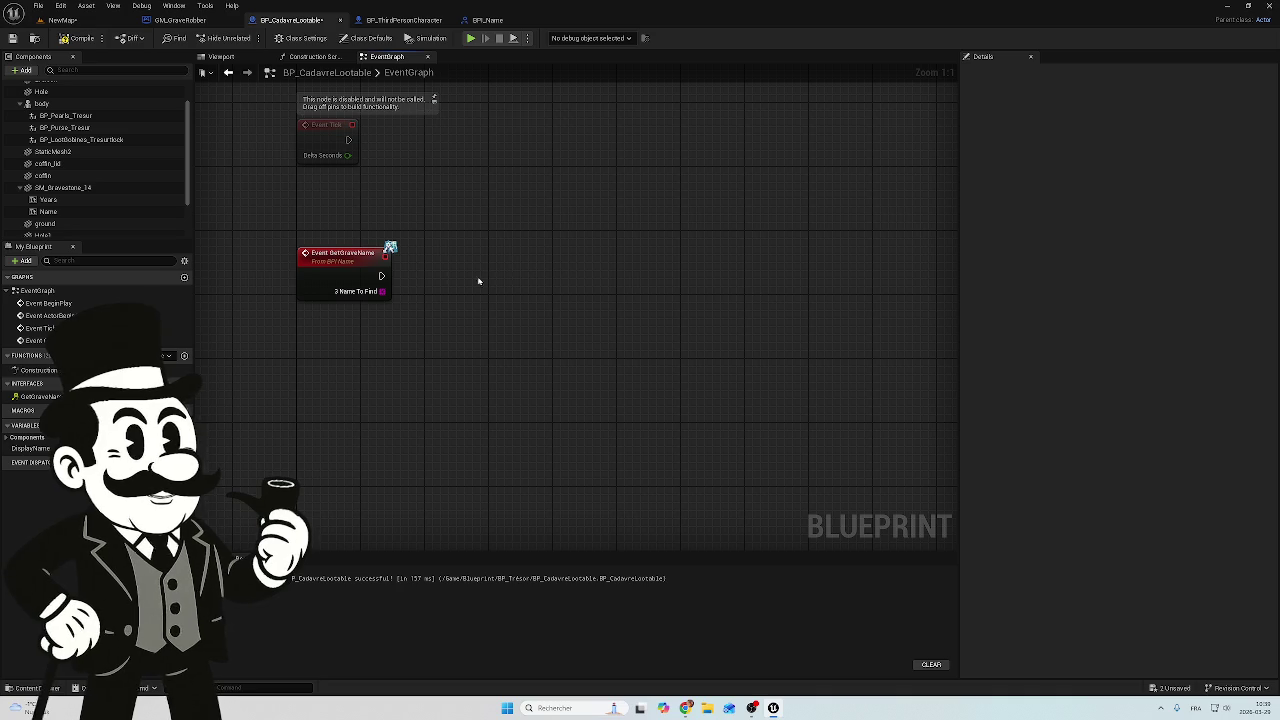
pyautogui.moveTo(381, 276)
pyautogui.mouseDown()
pyautogui.moveTo(398, 288)
pyautogui.moveTo(527, 287)
pyautogui.moveTo(516, 273)
pyautogui.mouseUp()
# Connect a Set Text Material (Name) node after Event GetGraveName and arrange the nodes neatly
pyautogui.write('se')
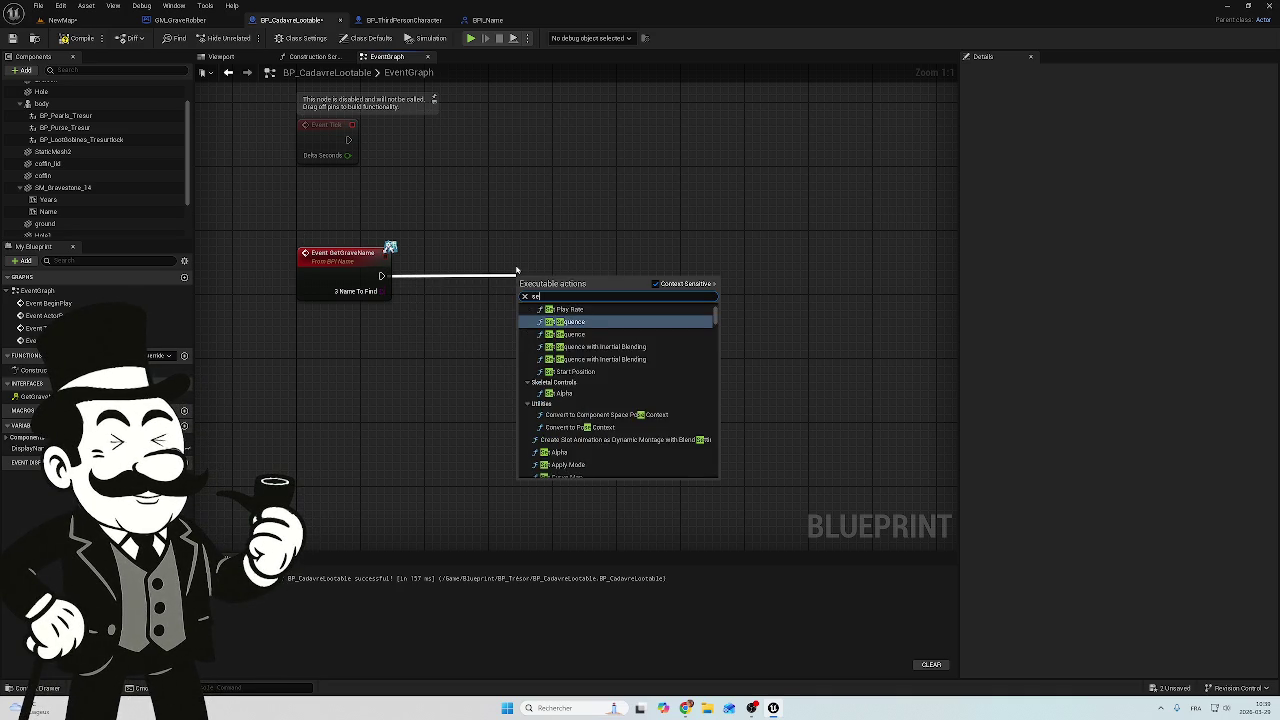
pyautogui.write('t text')
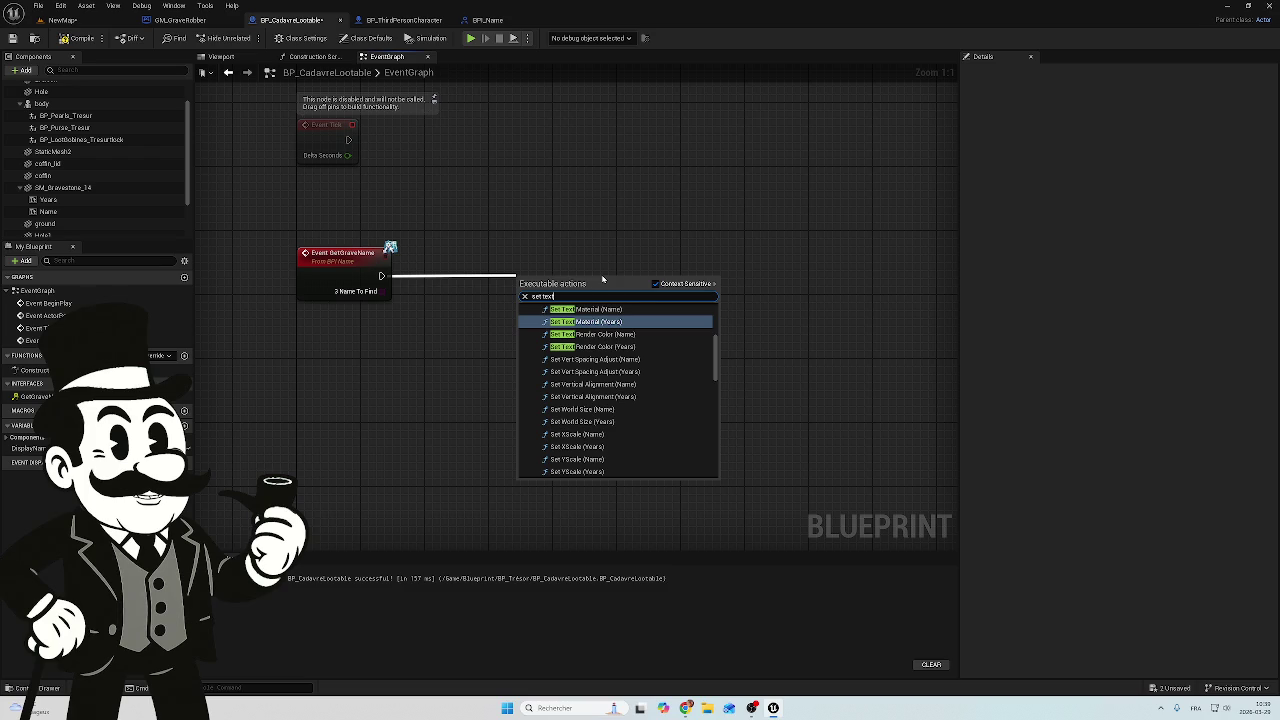
pyautogui.click(612, 309)
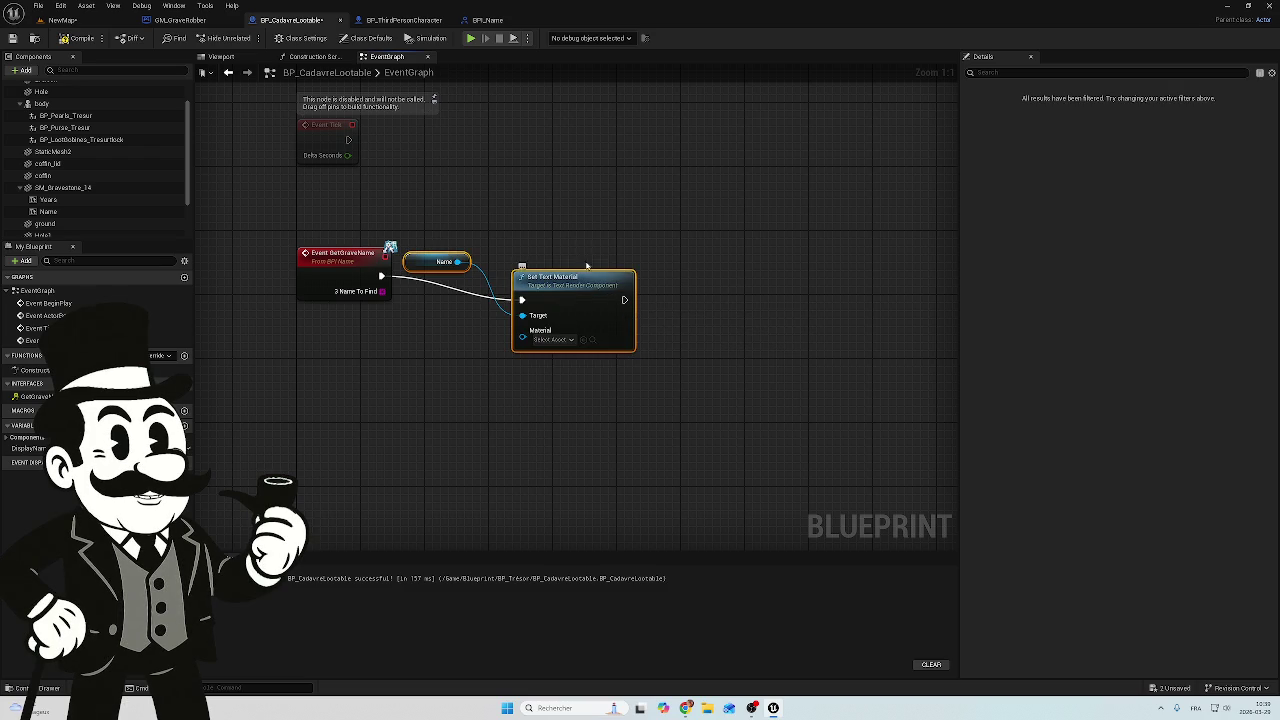
pyautogui.moveTo(578, 278); pyautogui.dragTo(611, 262)
pyautogui.moveTo(500, 192)
pyautogui.mouseDown()
pyautogui.moveTo(438, 249)
pyautogui.moveTo(457, 360)
pyautogui.moveTo(463, 337)
pyautogui.mouseUp()
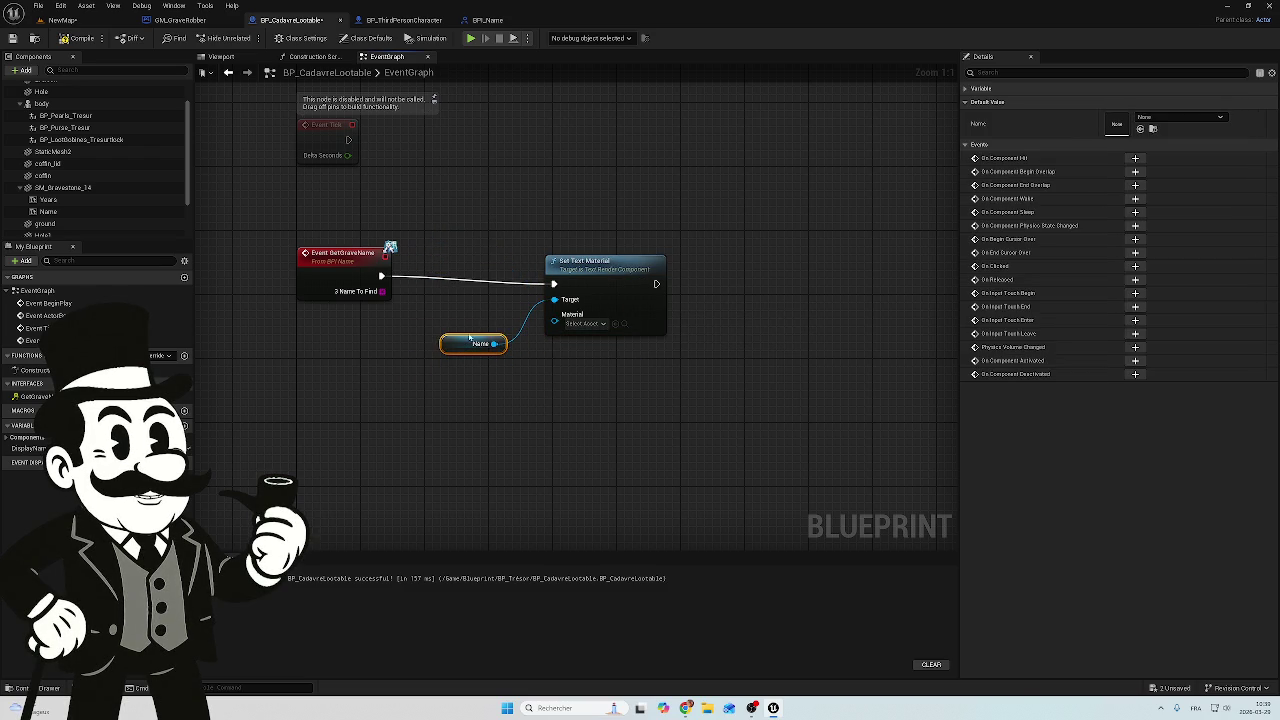
pyautogui.moveTo(694, 229)
pyautogui.mouseDown()
pyautogui.moveTo(514, 374)
pyautogui.moveTo(440, 394)
pyautogui.mouseUp()
pyautogui.moveTo(605, 260); pyautogui.dragTo(597, 252)
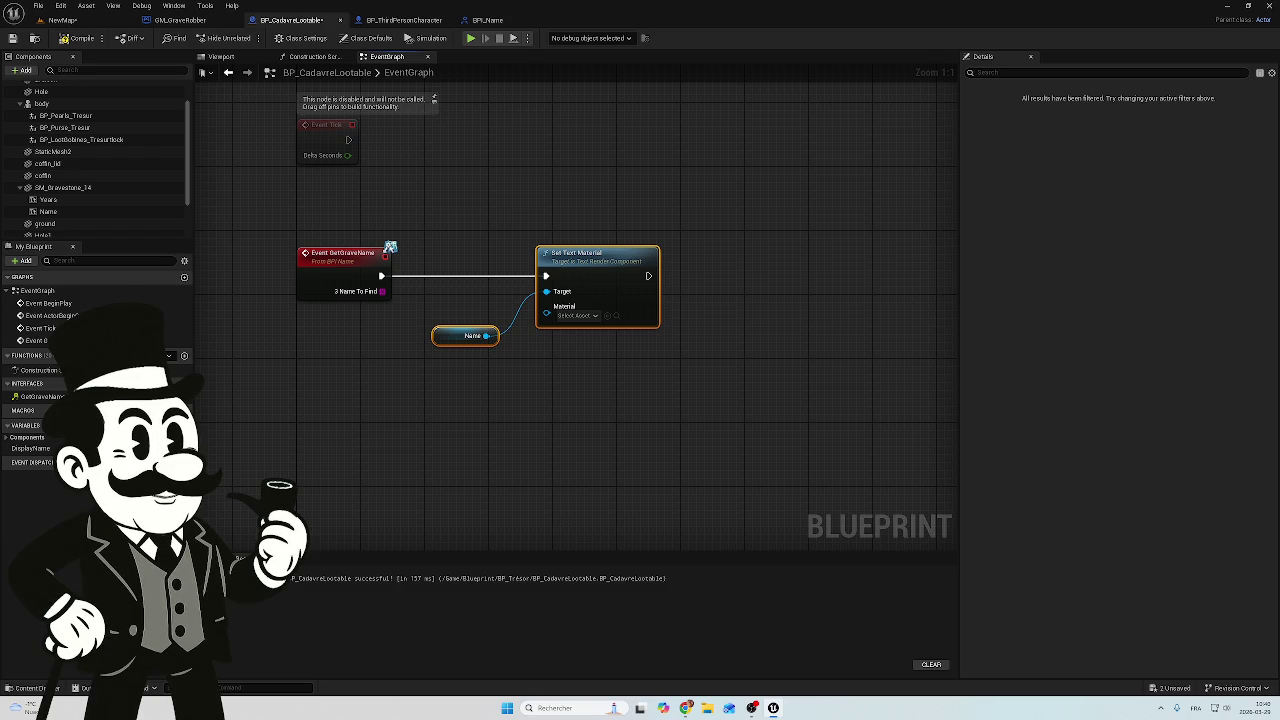
pyautogui.click(181, 20)
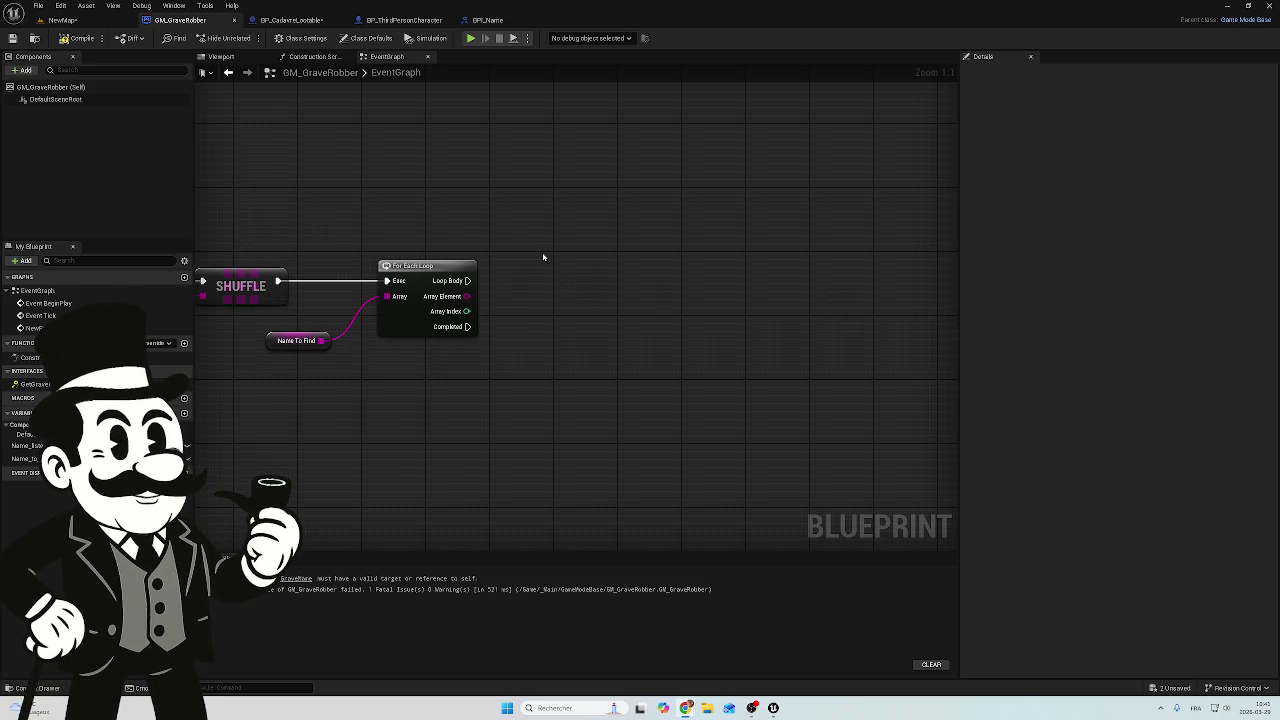
# Bring up the add-node action menu on GM_GraveRobber's Event Graph
pyautogui.rightClick(594, 246)
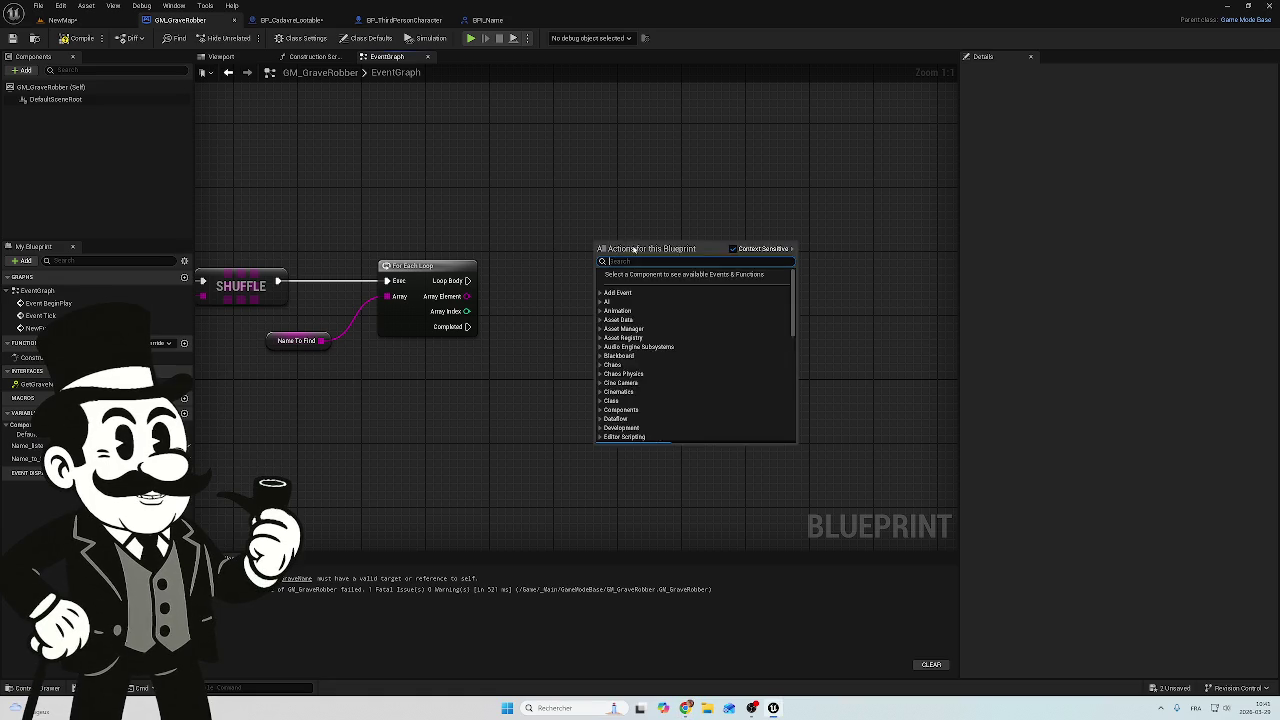
# Add a Get All Actors Of Class node and move it up-left above the For Each Loop
pyautogui.write('get')
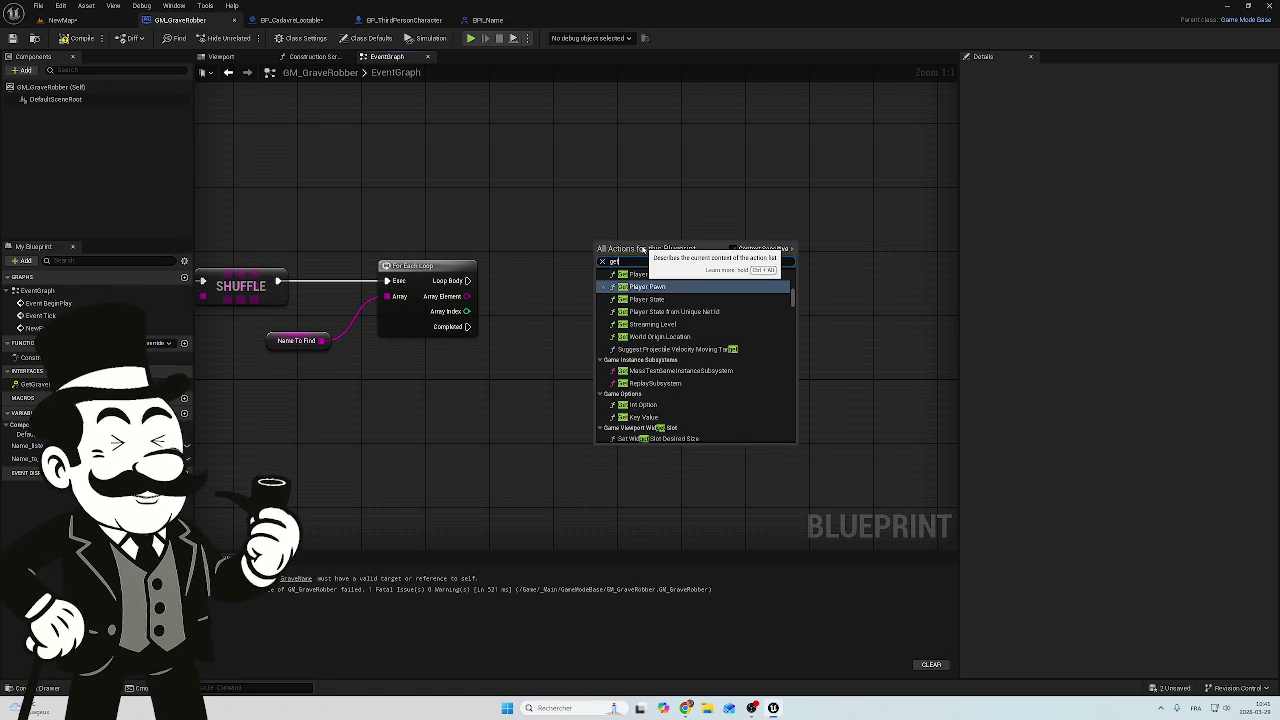
pyautogui.write(' all a')
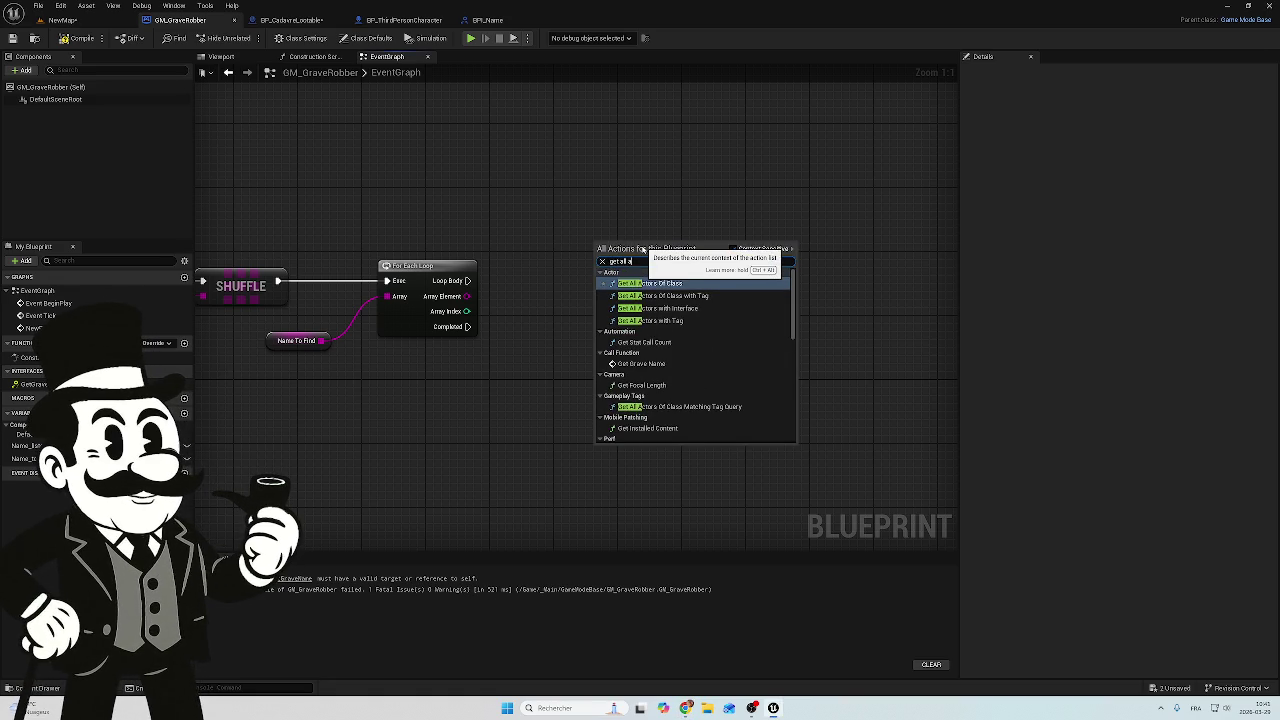
pyautogui.write('c')
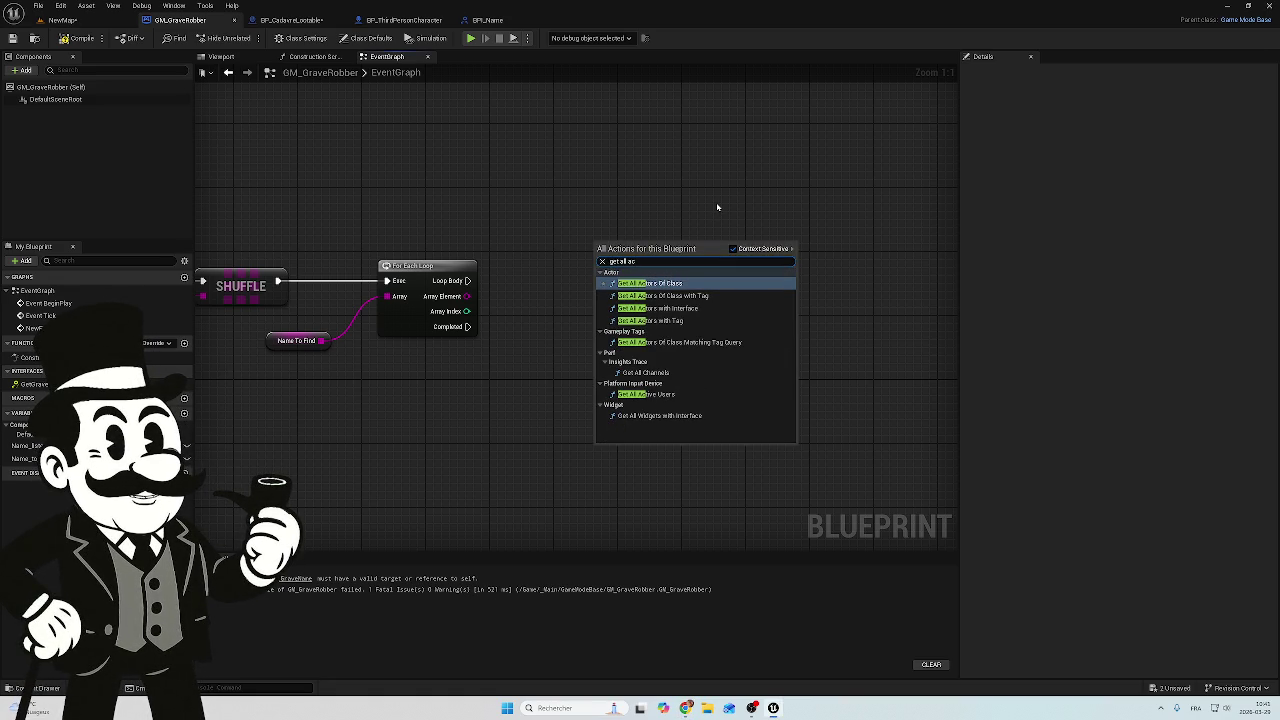
pyautogui.write('tors ')
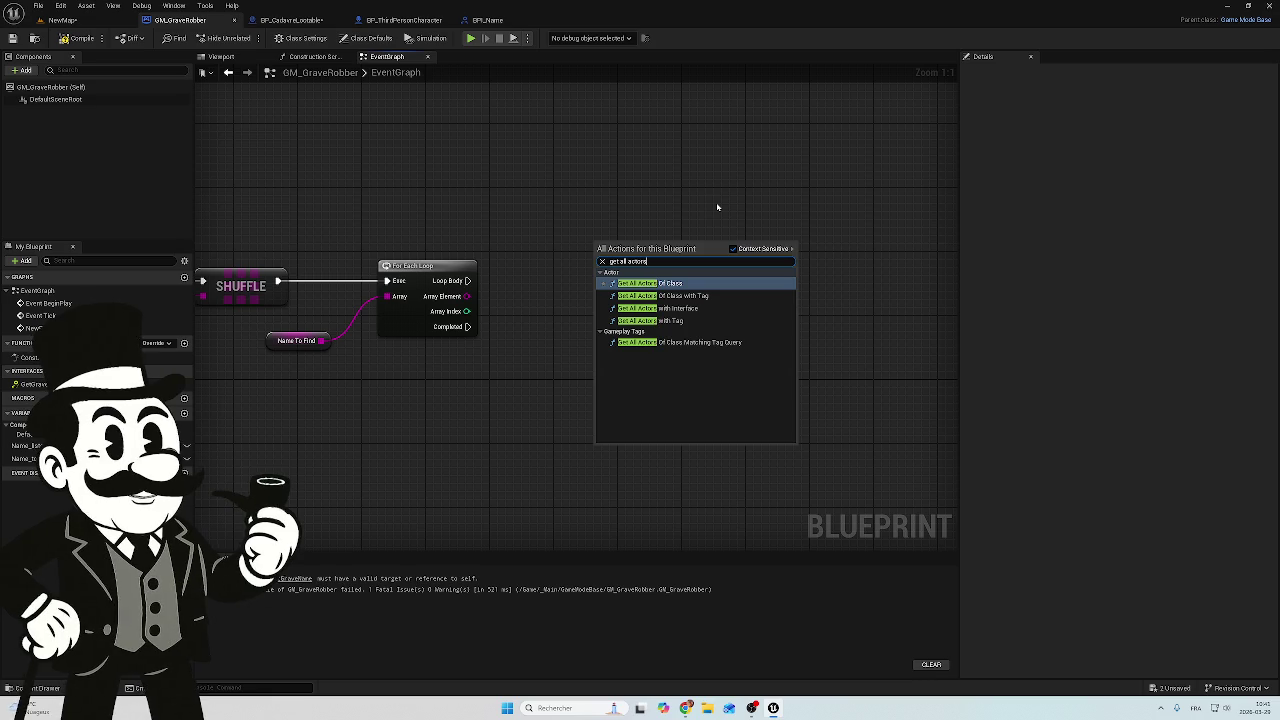
pyautogui.write('no')
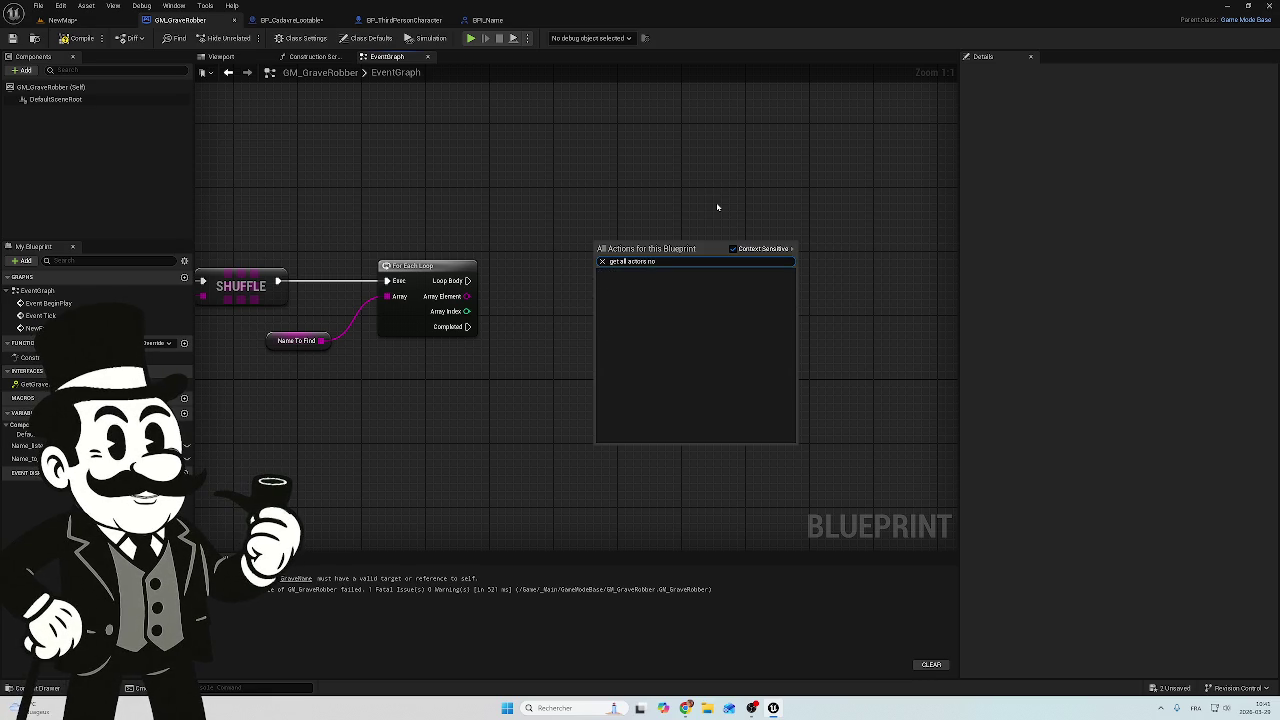
pyautogui.press('BackSpace')
pyautogui.press('BackSpace')
pyautogui.press('BackSpace')
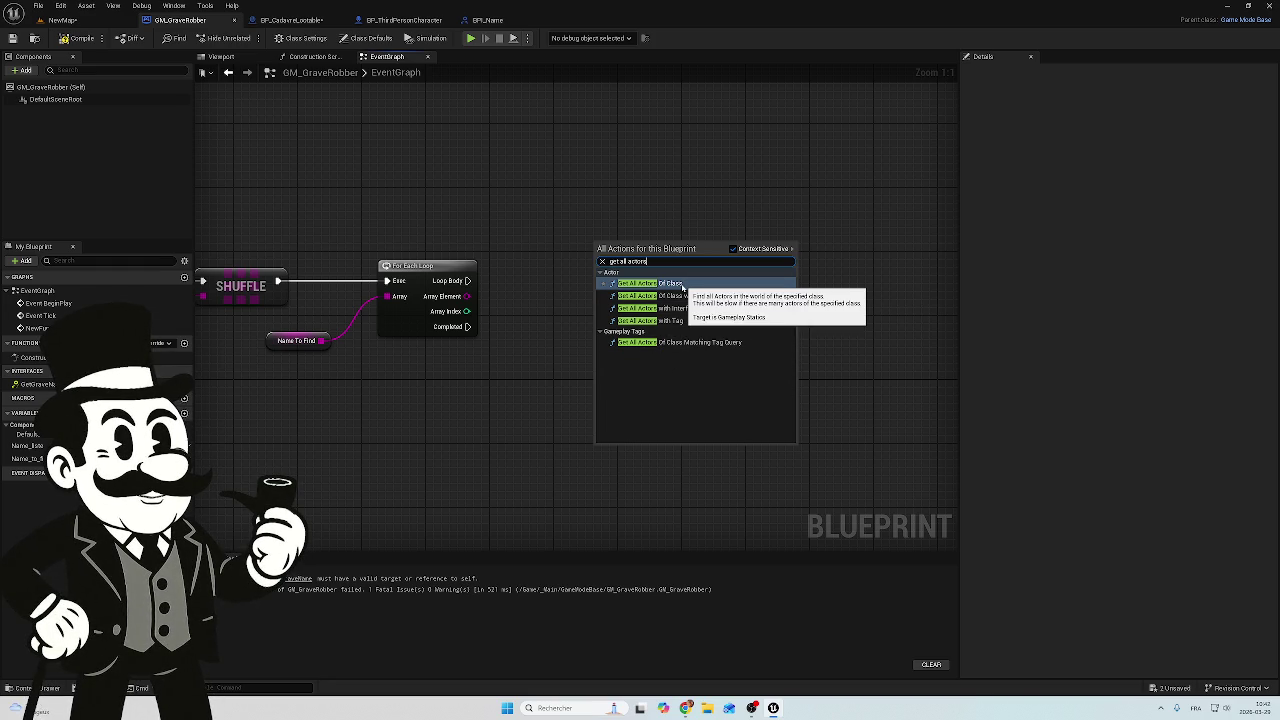
pyautogui.click(683, 287)
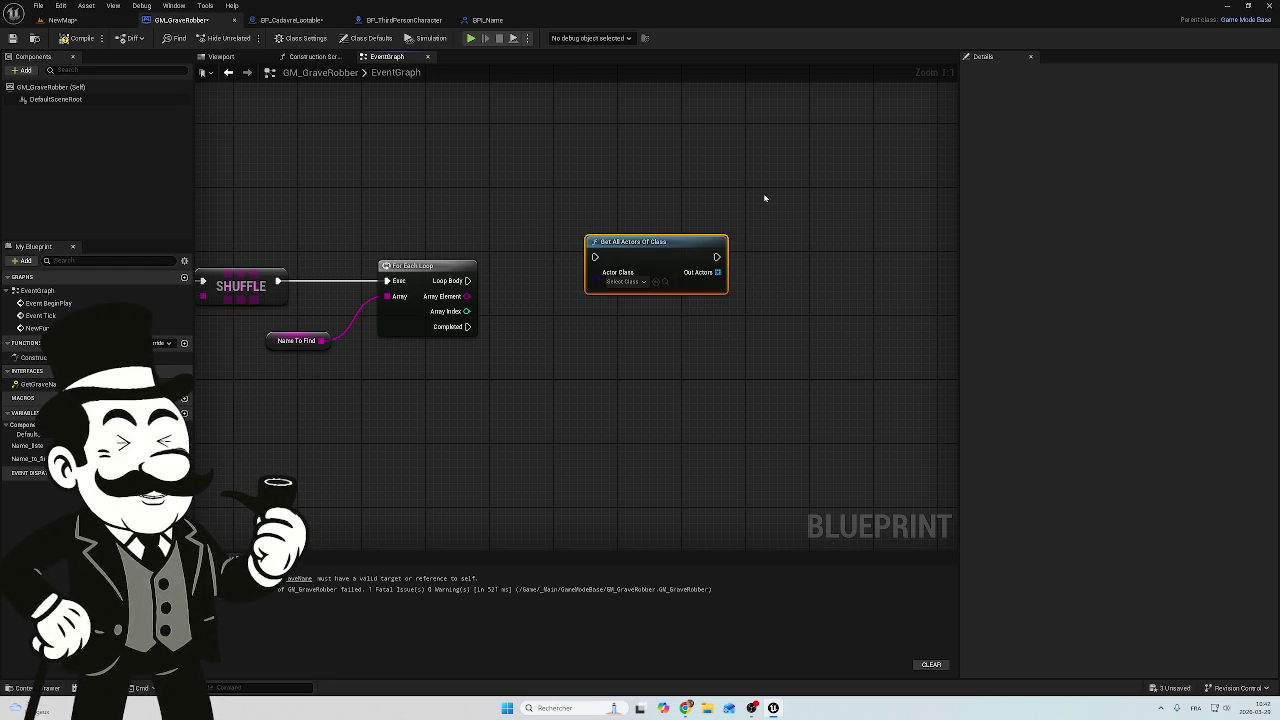
pyautogui.moveTo(762, 184)
pyautogui.mouseDown()
pyautogui.moveTo(651, 272)
pyautogui.moveTo(547, 312)
pyautogui.mouseUp()
pyautogui.moveTo(629, 244); pyautogui.dragTo(533, 147)
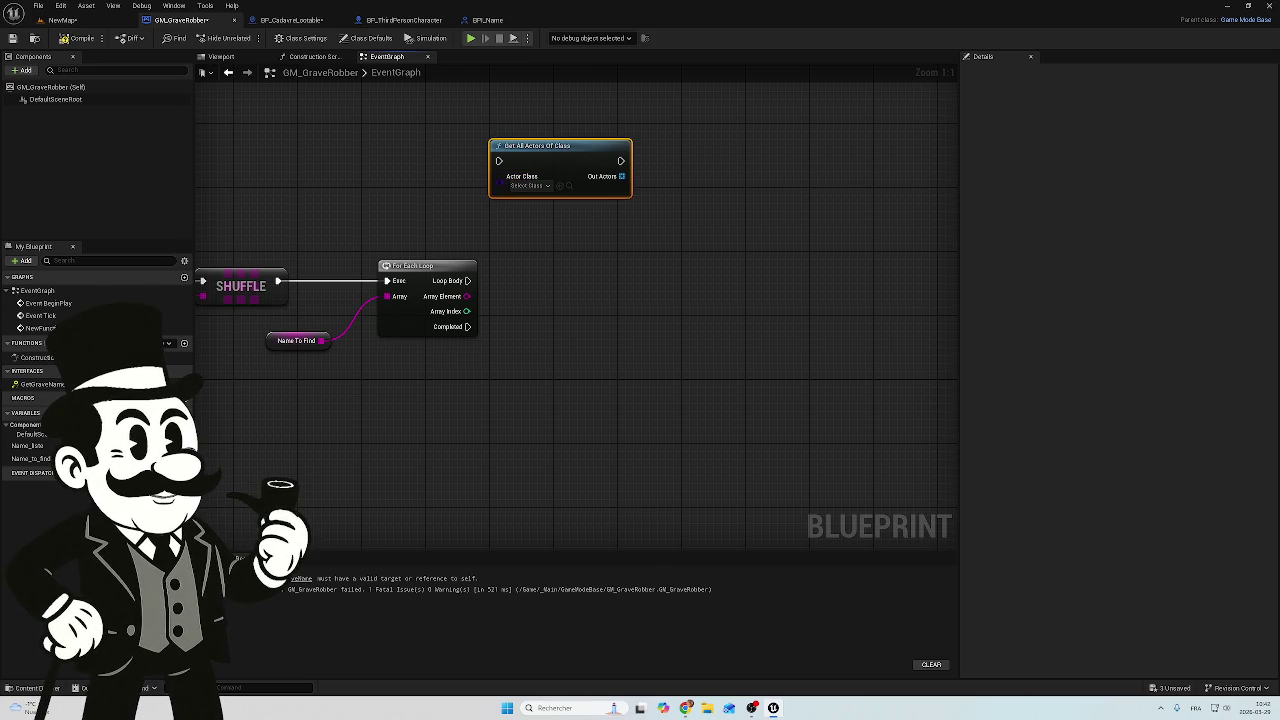
pyautogui.click(528, 185)
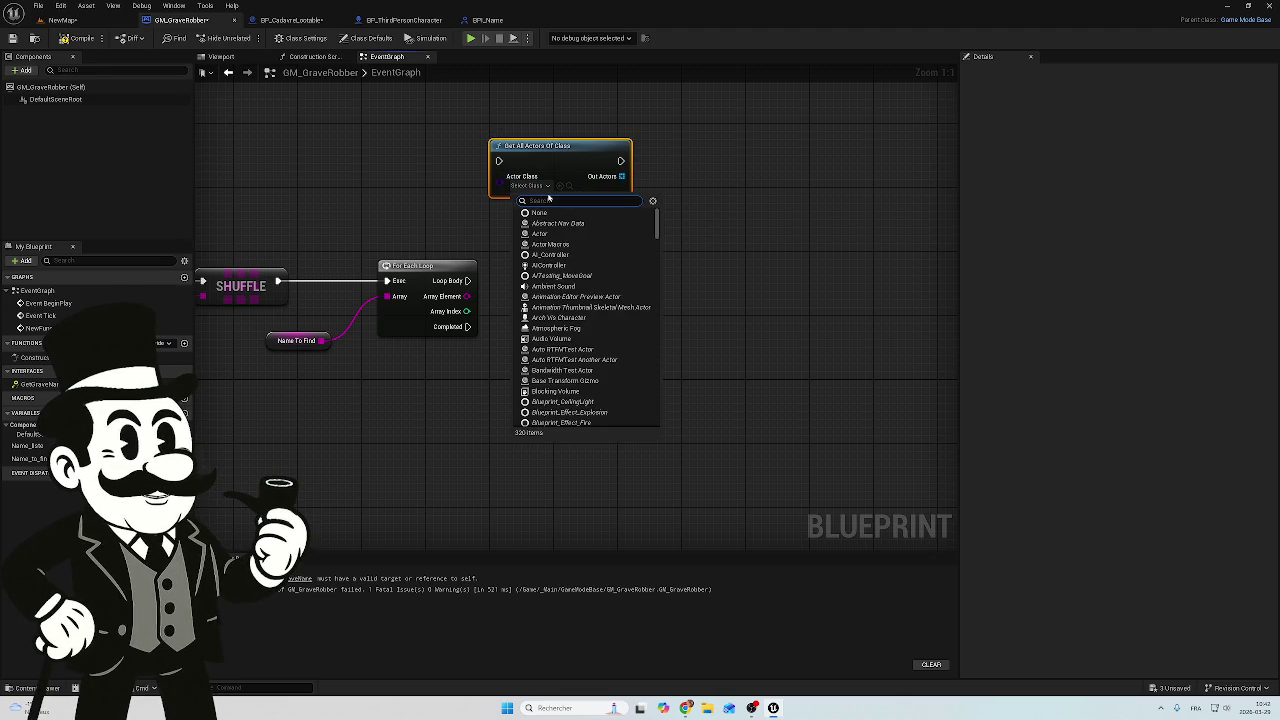
# Set the Get All Actors Of Class node's actor class to BP_CadavreLootable
pyautogui.write('bp_')
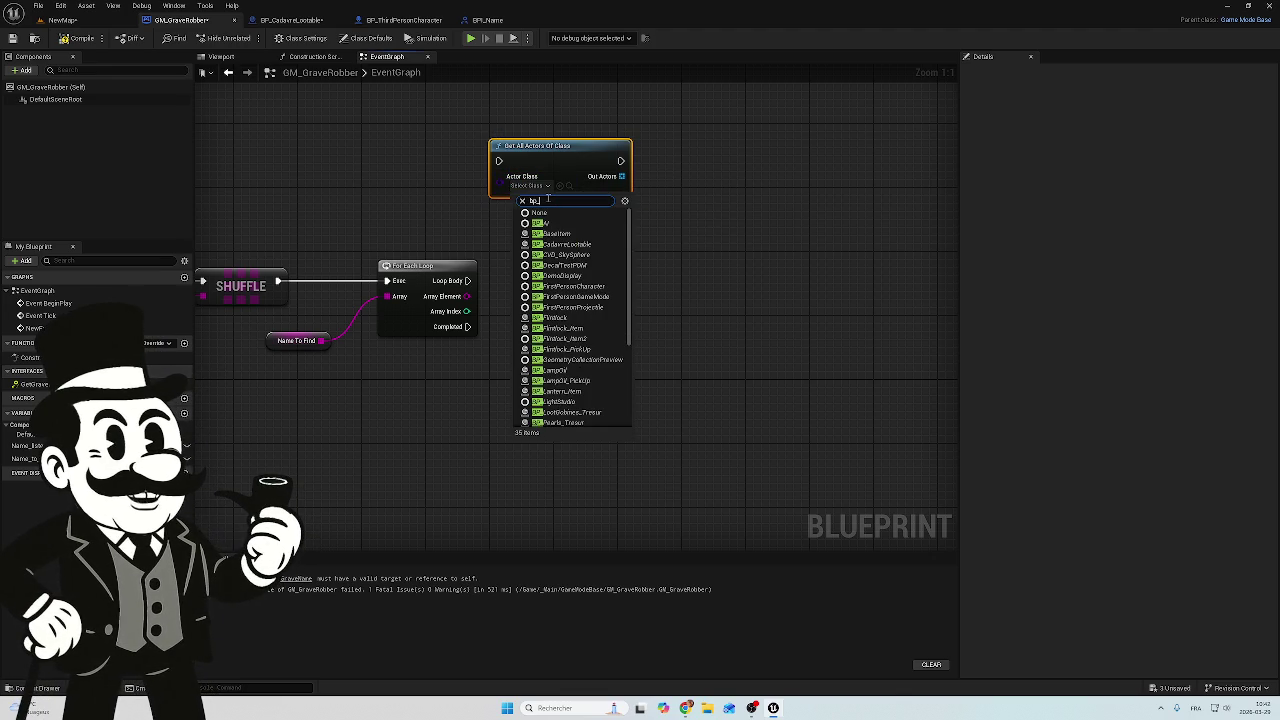
pyautogui.write('ca')
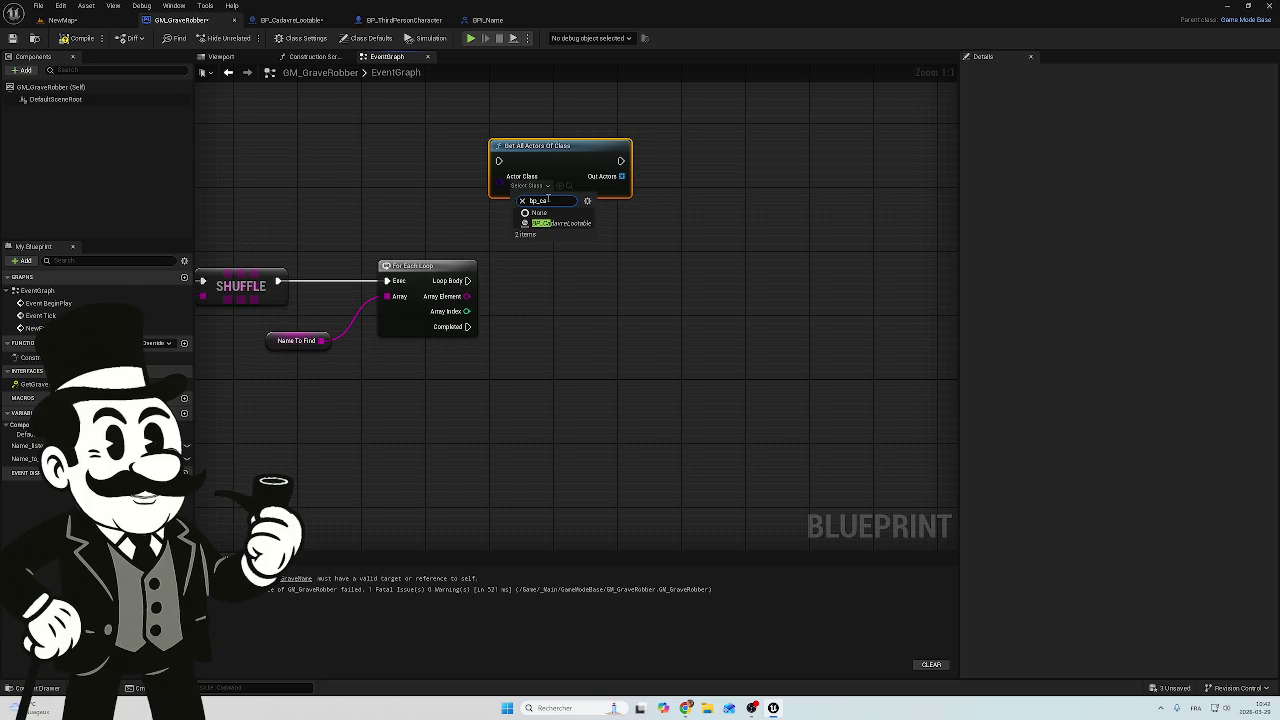
pyautogui.click(561, 224)
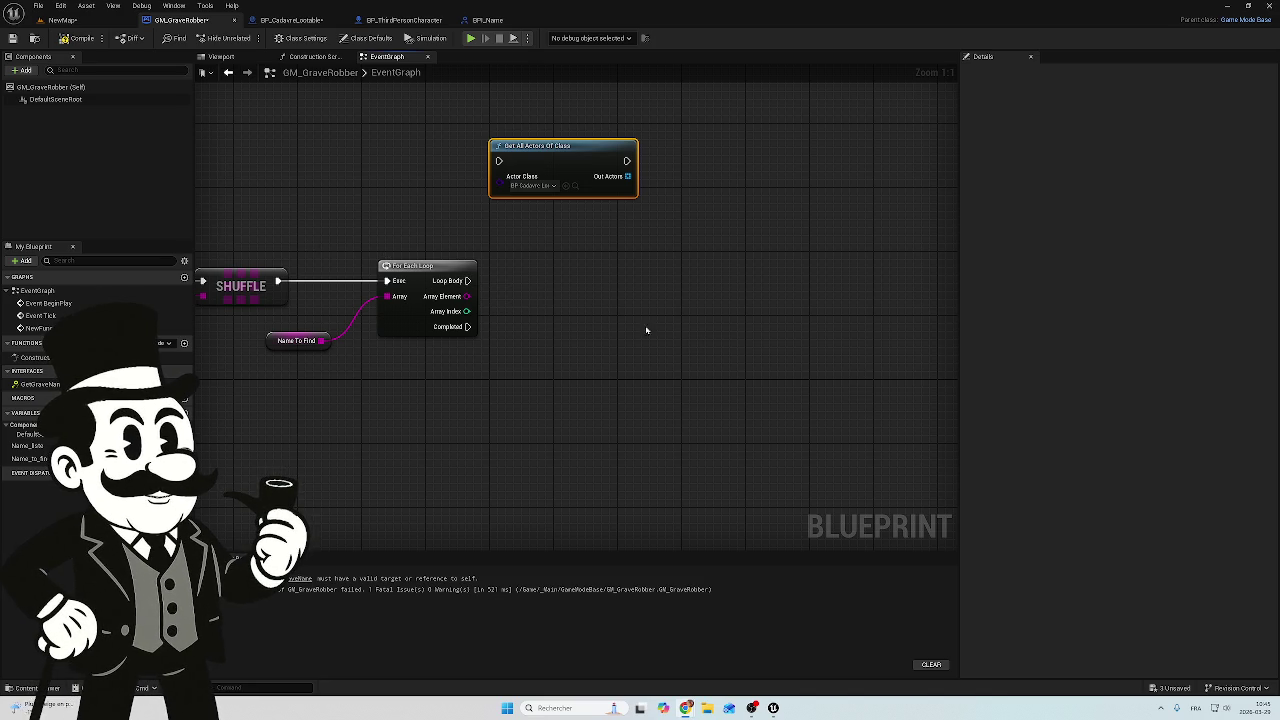
# Search for a node from Loop Body, then cancel with Esc, leaving Loop Body unconnected
pyautogui.moveTo(467, 280); pyautogui.dragTo(567, 289)
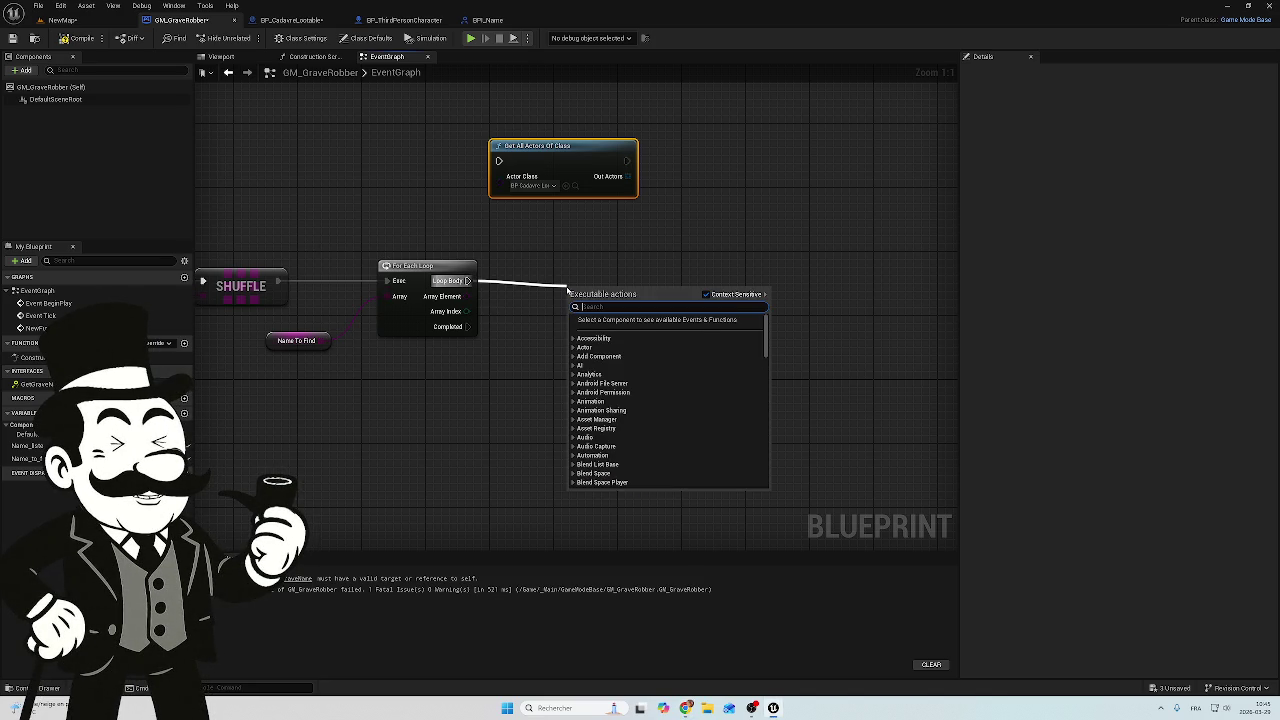
pyautogui.write('get')
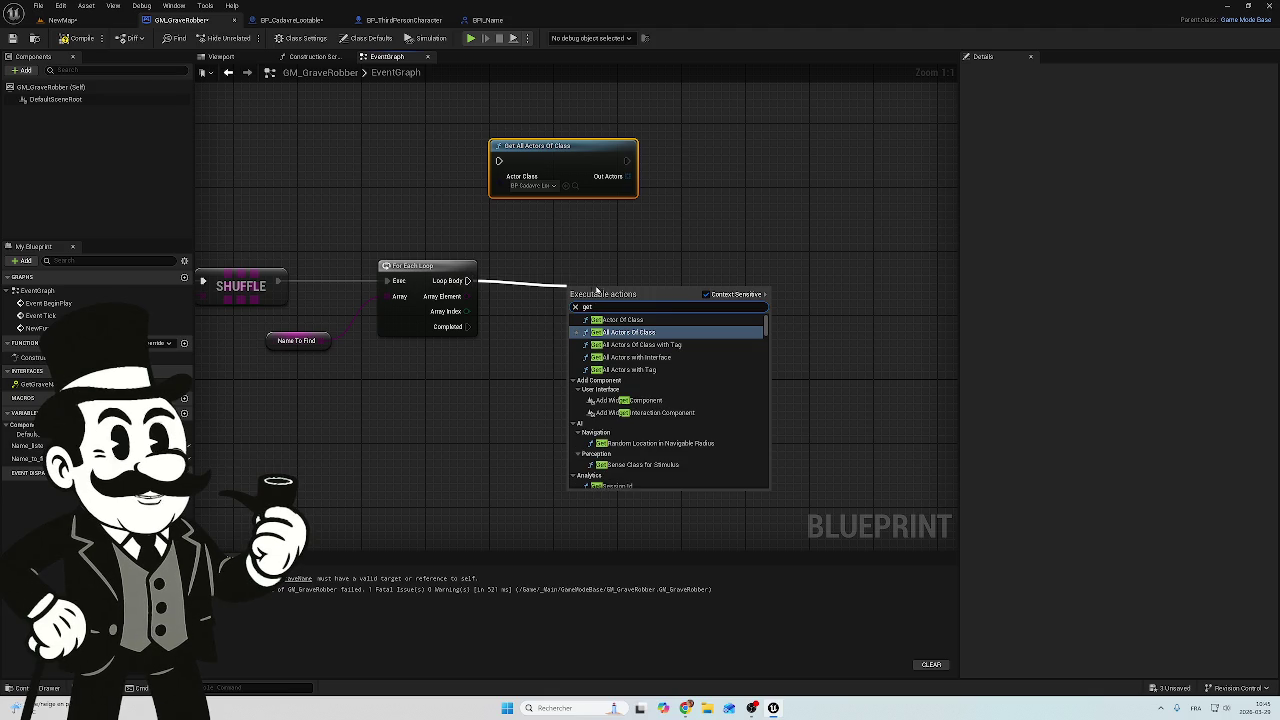
pyautogui.write(' co')
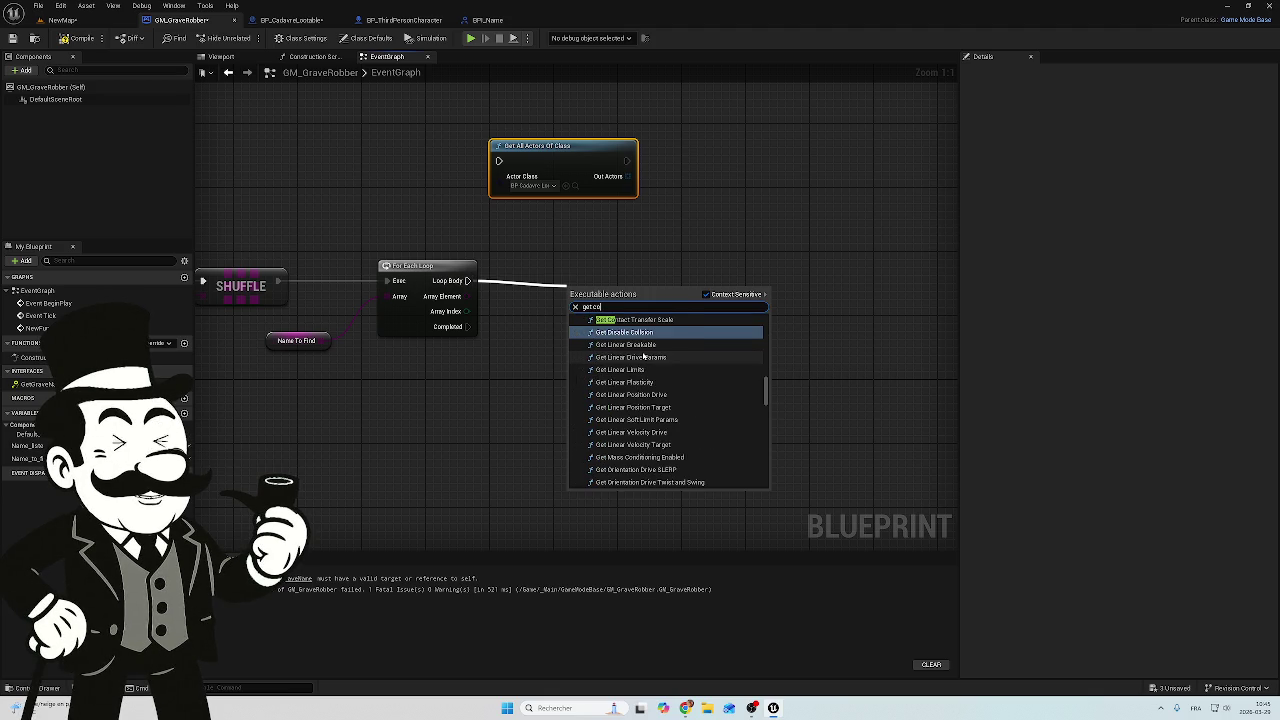
pyautogui.press('BackSpace')
pyautogui.press('BackSpace')
pyautogui.press('BackSpace')
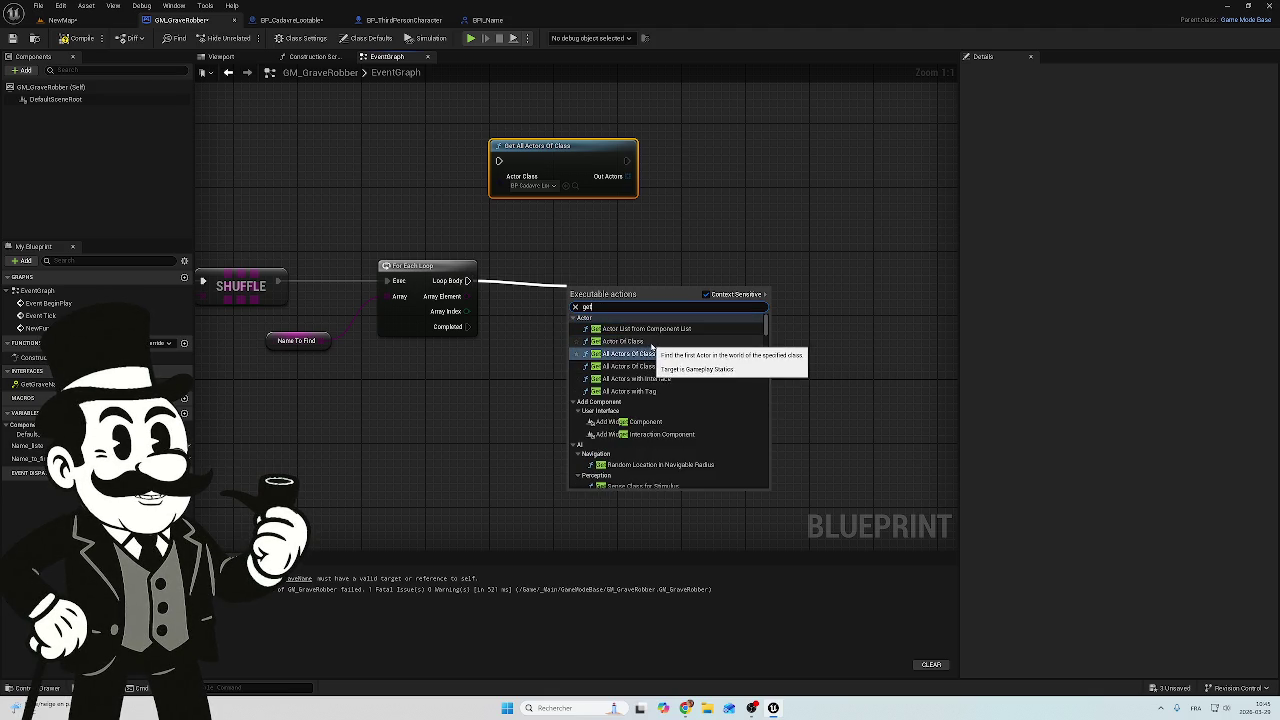
pyautogui.moveTo(766, 322); pyautogui.dragTo(758, 494)
pyautogui.scroll(3, 737, 428)
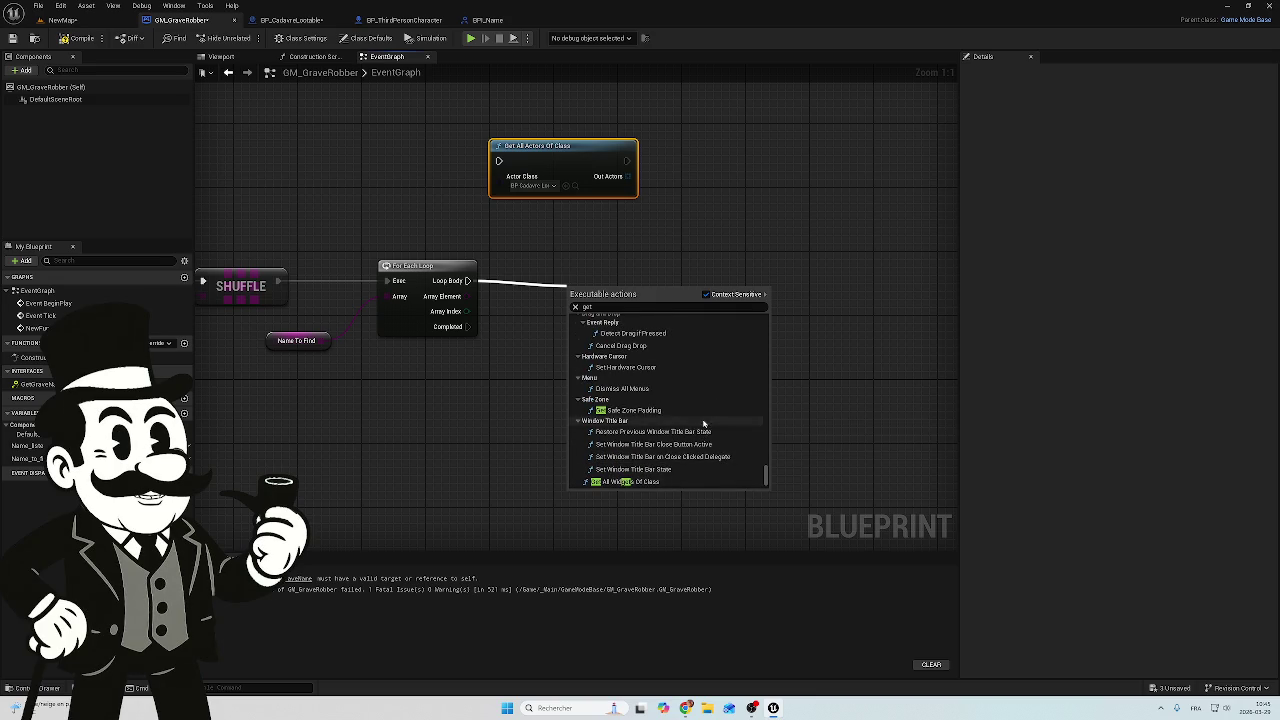
pyautogui.click(602, 307)
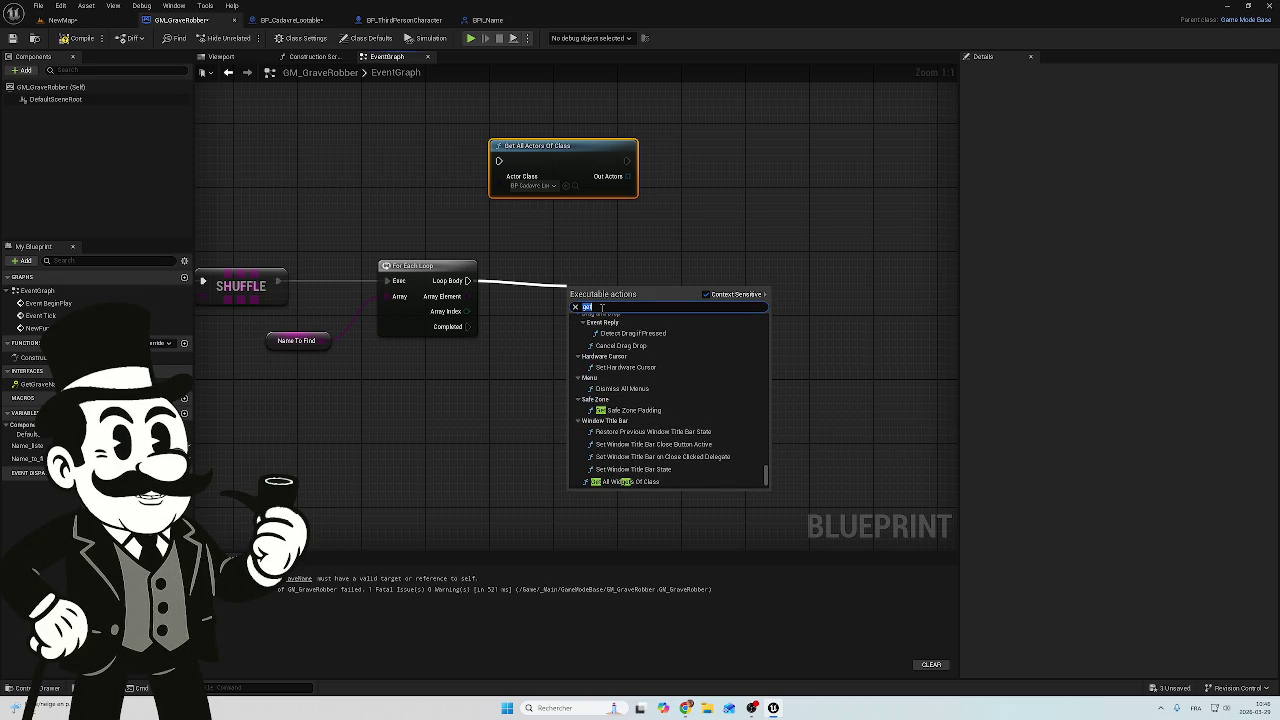
pyautogui.write(' c')
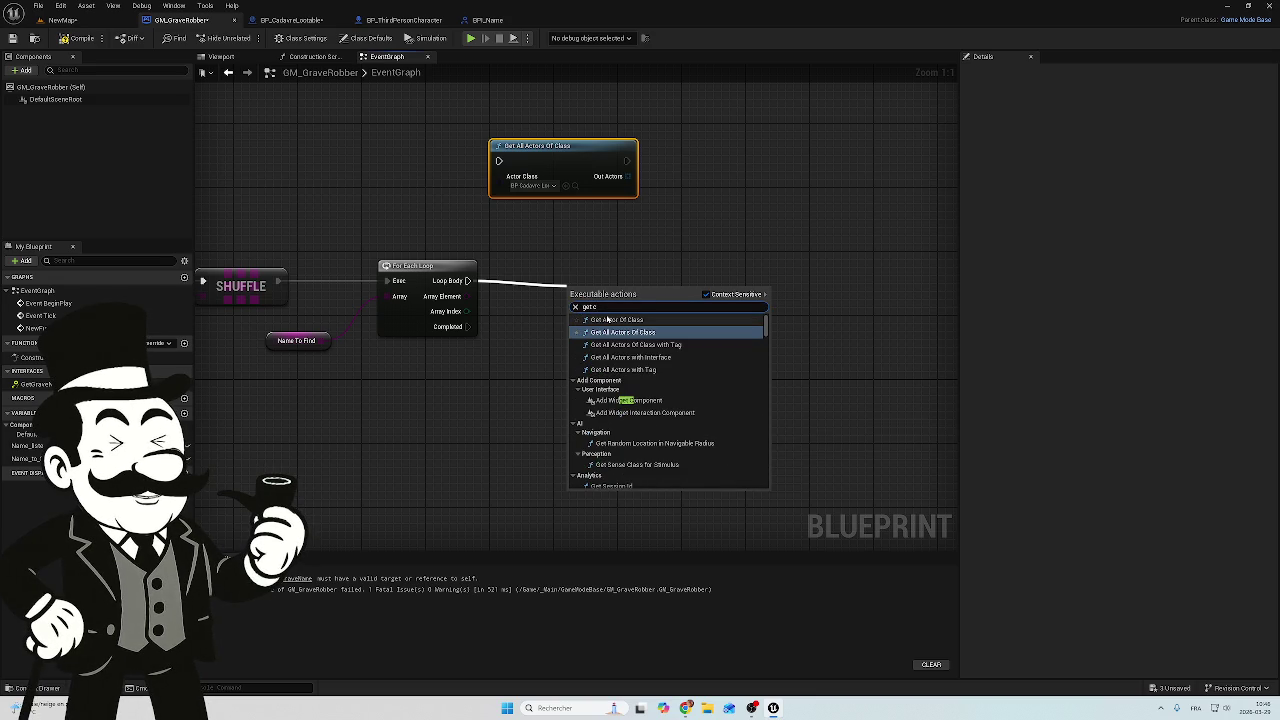
pyautogui.write('op')
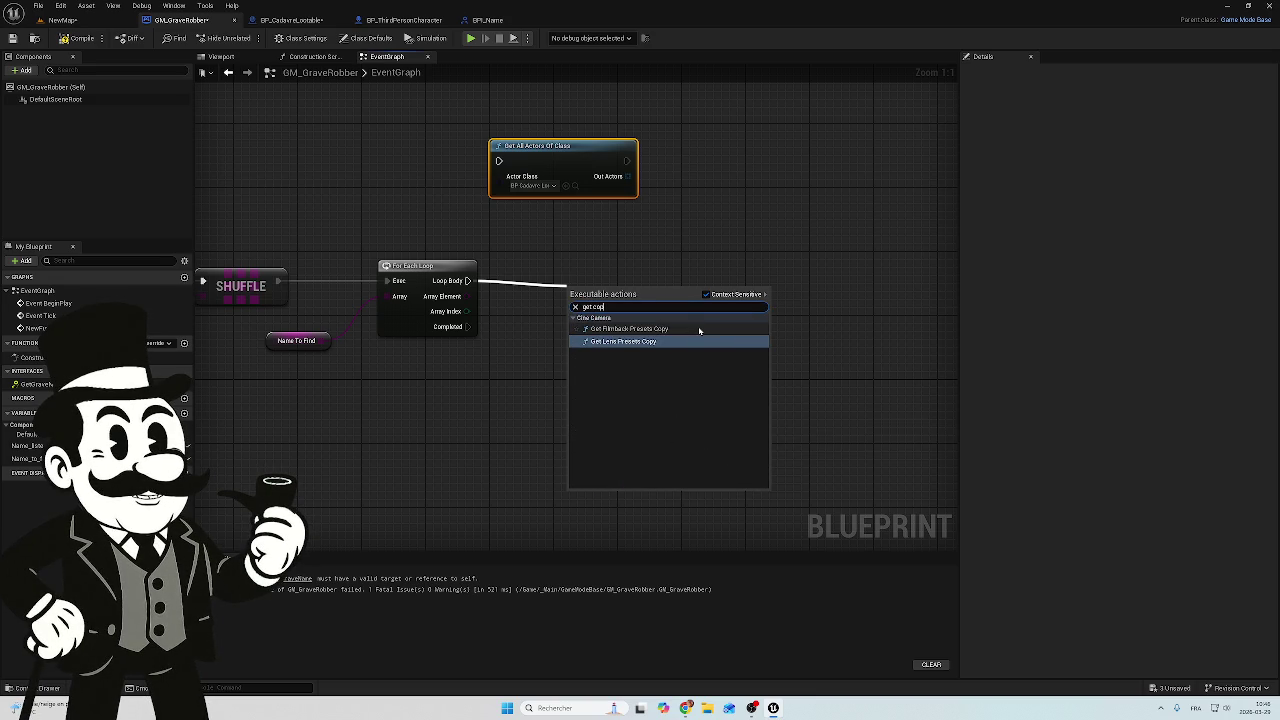
pyautogui.write('u')
pyautogui.press('BackSpace')
pyautogui.press('BackSpace')
pyautogui.press('BackSpace')
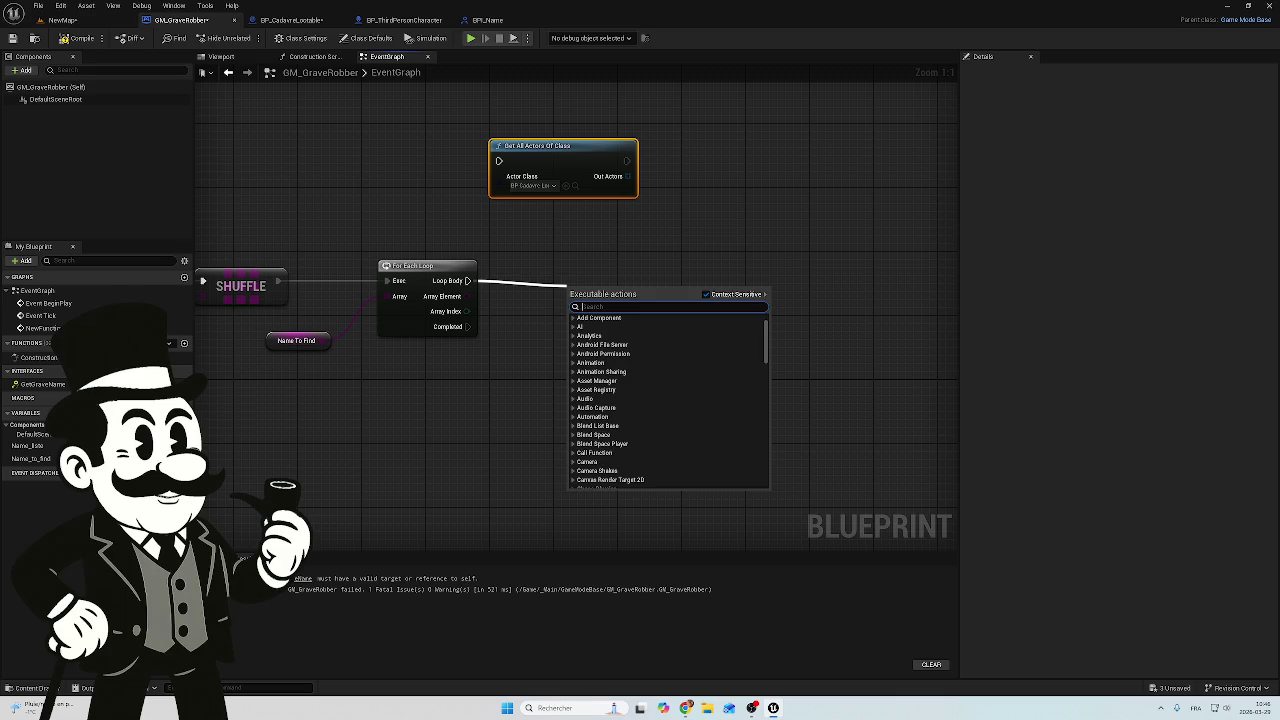
pyautogui.press('Escape')
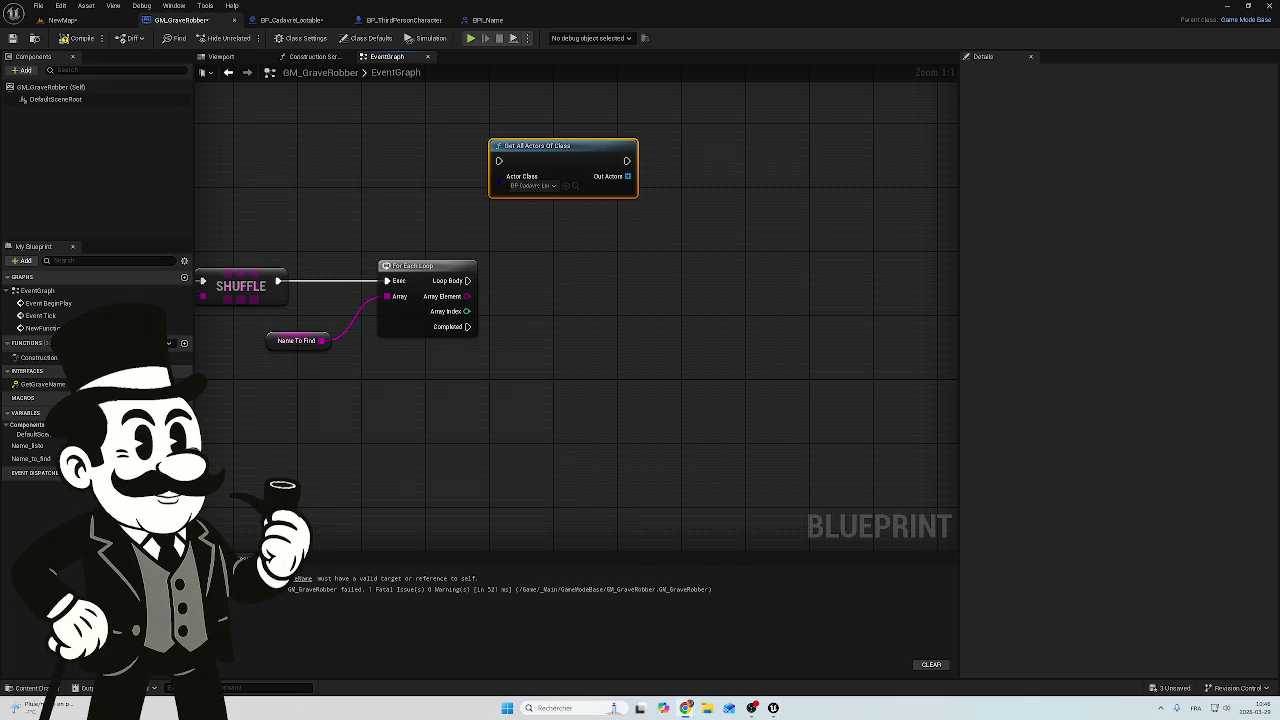
# Add a Get (copy) node reading index 0 from Out Actors, aligned with the pin
pyautogui.moveTo(627, 178)
pyautogui.mouseDown()
pyautogui.moveTo(729, 203)
pyautogui.moveTo(713, 197)
pyautogui.mouseUp()
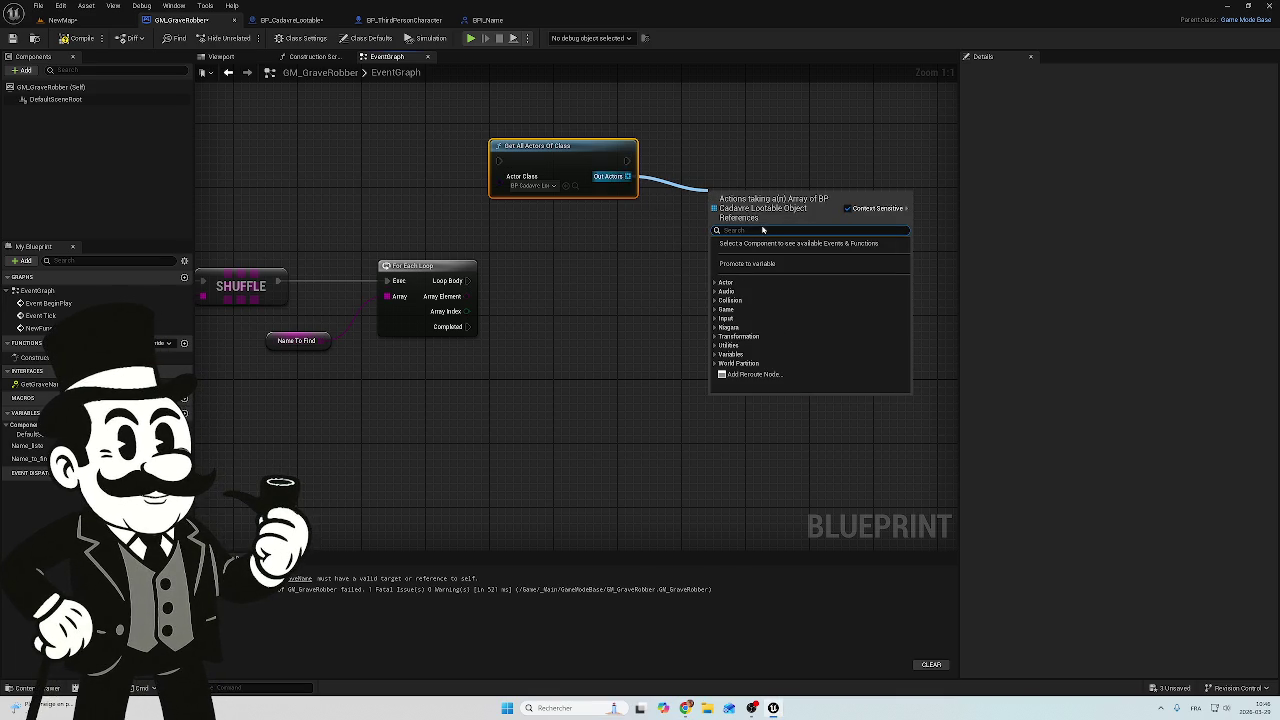
pyautogui.write('get')
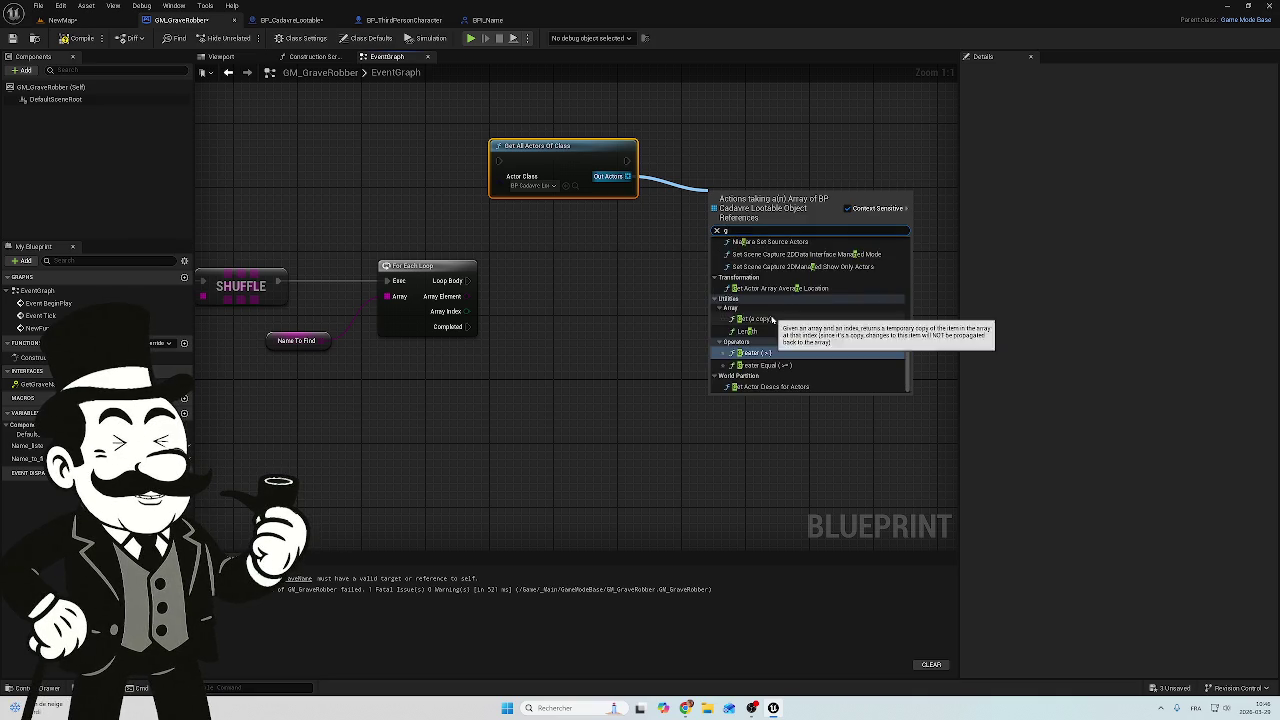
pyautogui.click(769, 309)
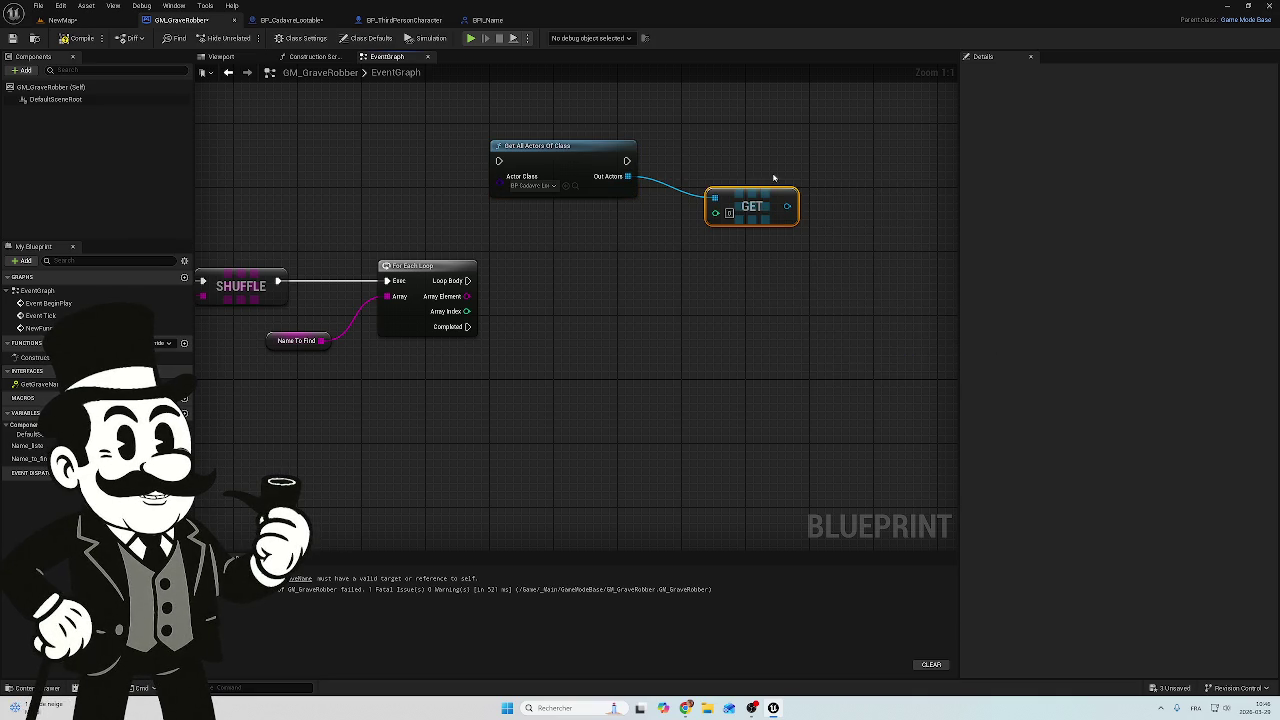
pyautogui.moveTo(742, 197); pyautogui.dragTo(742, 173)
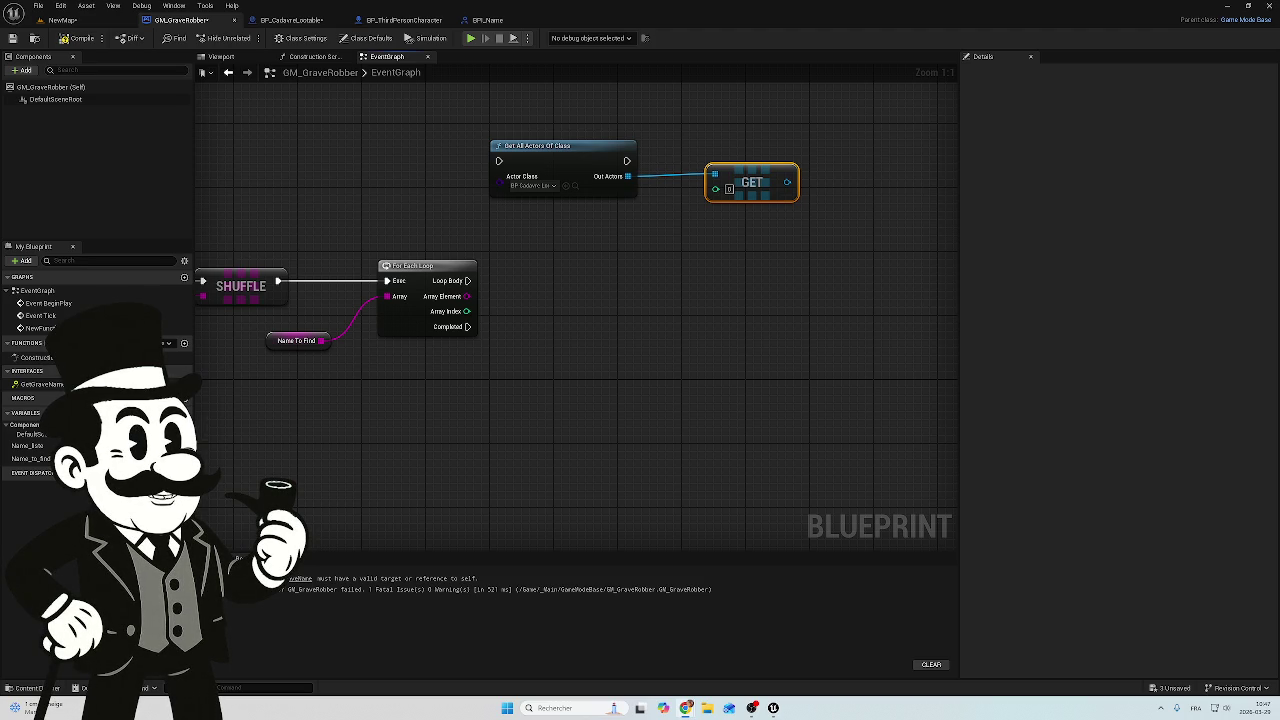
# Move the Get All Actors Of Class and GET nodes down and to the right
pyautogui.moveTo(795, 145)
pyautogui.mouseDown()
pyautogui.moveTo(747, 203)
pyautogui.moveTo(721, 176)
pyautogui.moveTo(689, 184)
pyautogui.mouseUp()
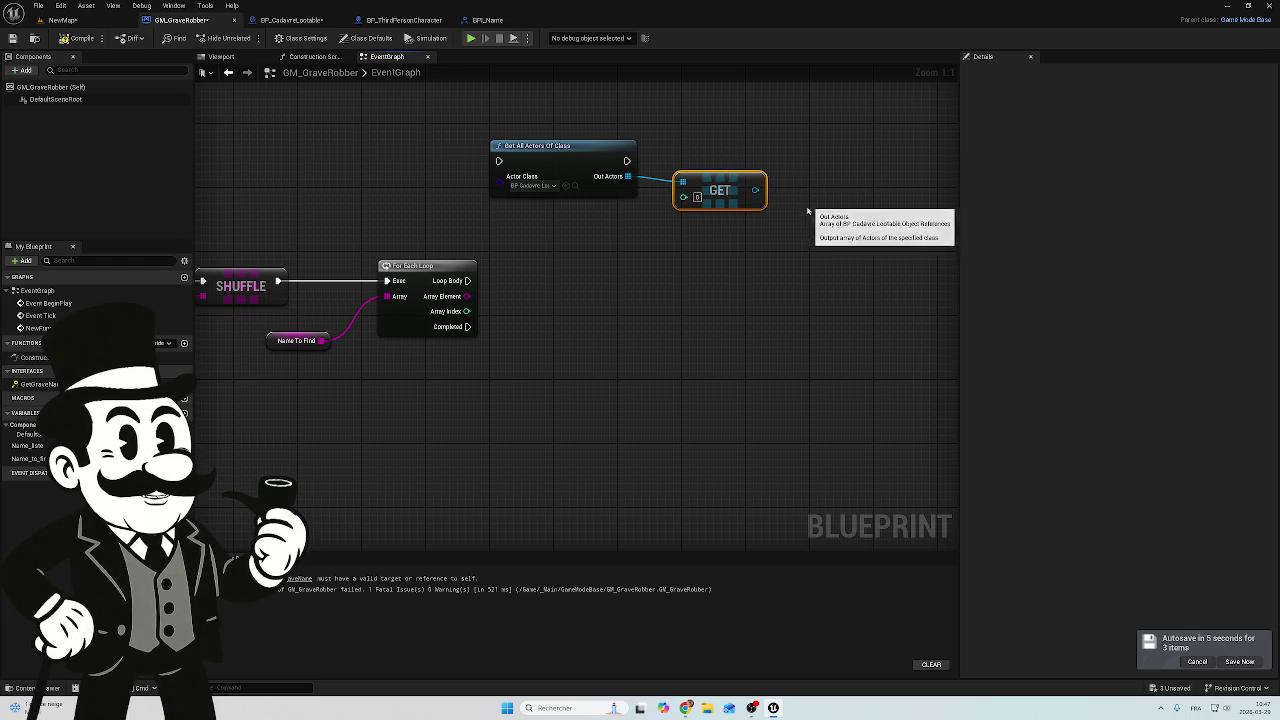
pyautogui.moveTo(728, 106); pyautogui.dragTo(586, 222)
pyautogui.moveTo(561, 151)
pyautogui.mouseDown()
pyautogui.moveTo(614, 234)
pyautogui.moveTo(600, 277)
pyautogui.moveTo(592, 269)
pyautogui.mouseUp()
# Wire For Each Loop's Completed pin into Get All Actors Of Class and straighten the wire
pyautogui.moveTo(467, 281); pyautogui.dragTo(530, 282)
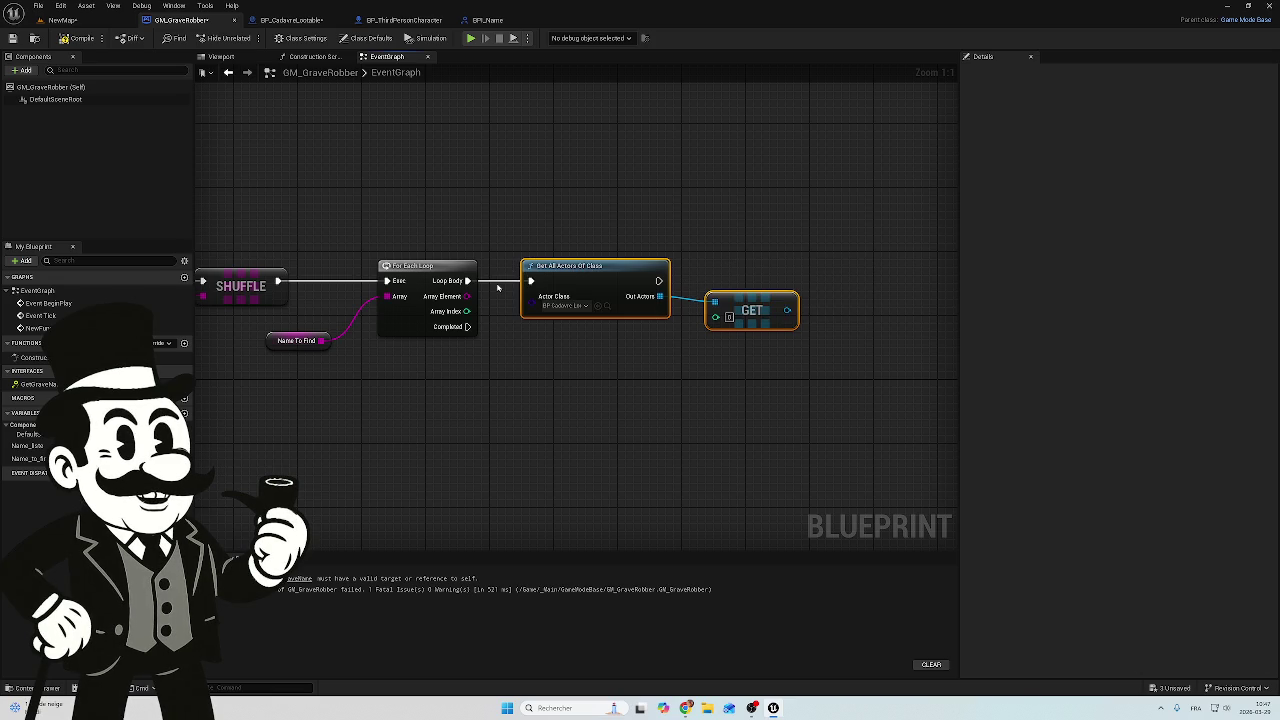
pyautogui.moveTo(499, 283)
pyautogui.mouseDown()
pyautogui.moveTo(505, 302)
pyautogui.moveTo(531, 282)
pyautogui.mouseUp()
pyautogui.click(467, 332)
pyautogui.moveTo(754, 243); pyautogui.dragTo(665, 300)
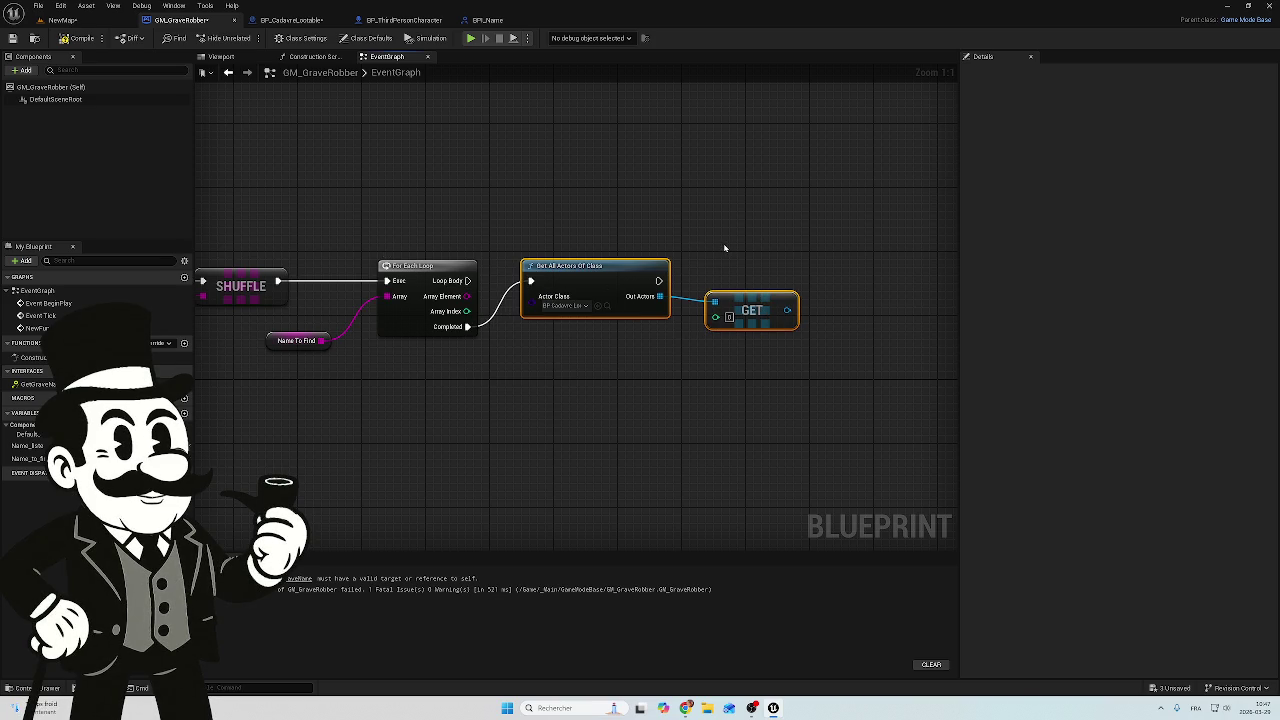
pyautogui.press('q')
# Shift the class and GET nodes right, clearing space for a node off GET's output
pyautogui.moveTo(743, 243); pyautogui.dragTo(616, 330)
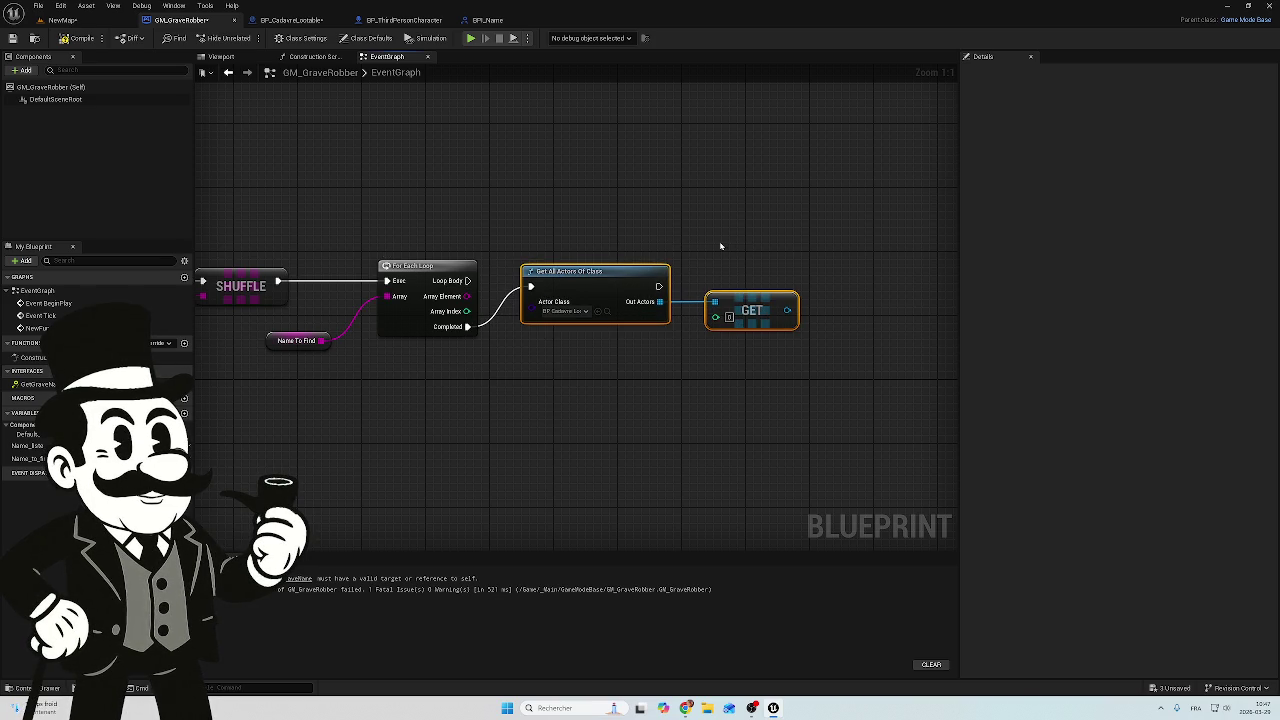
pyautogui.moveTo(754, 229)
pyautogui.mouseDown()
pyautogui.moveTo(646, 302)
pyautogui.moveTo(627, 273)
pyautogui.moveTo(659, 268)
pyautogui.mouseUp()
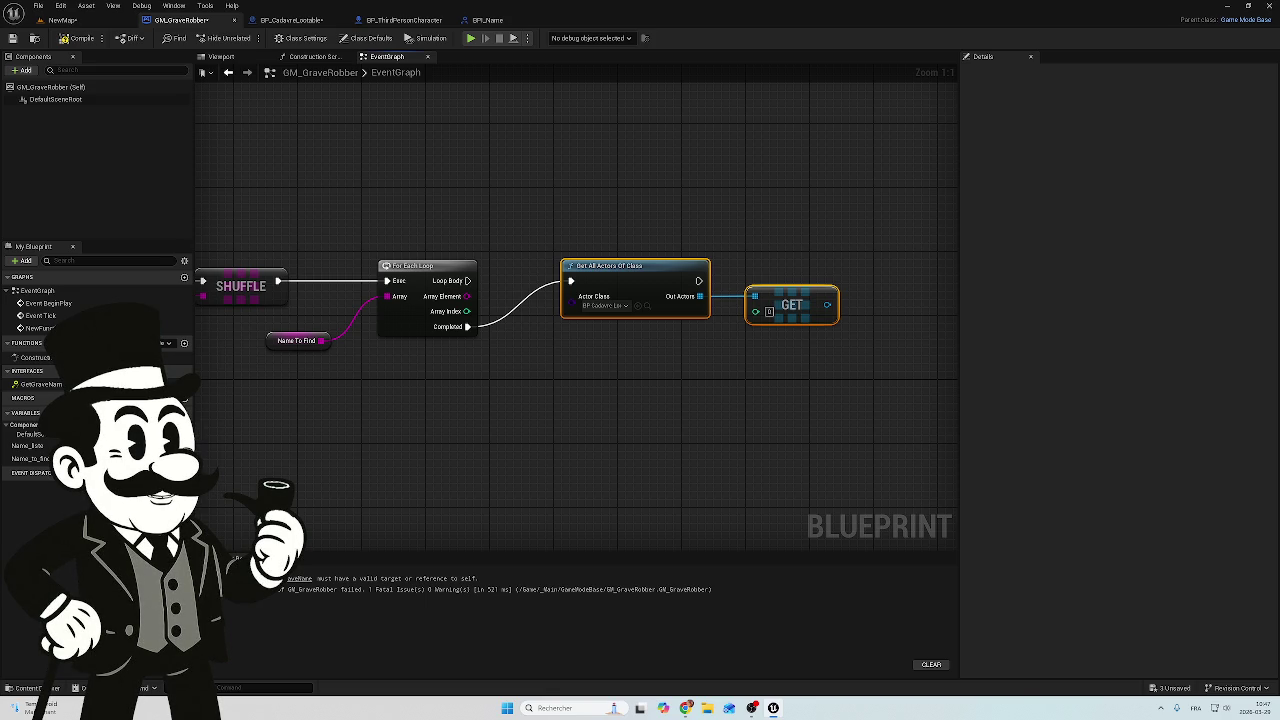
pyautogui.moveTo(946, 259)
pyautogui.mouseDown()
pyautogui.moveTo(780, 206)
pyautogui.moveTo(686, 214)
pyautogui.mouseUp()
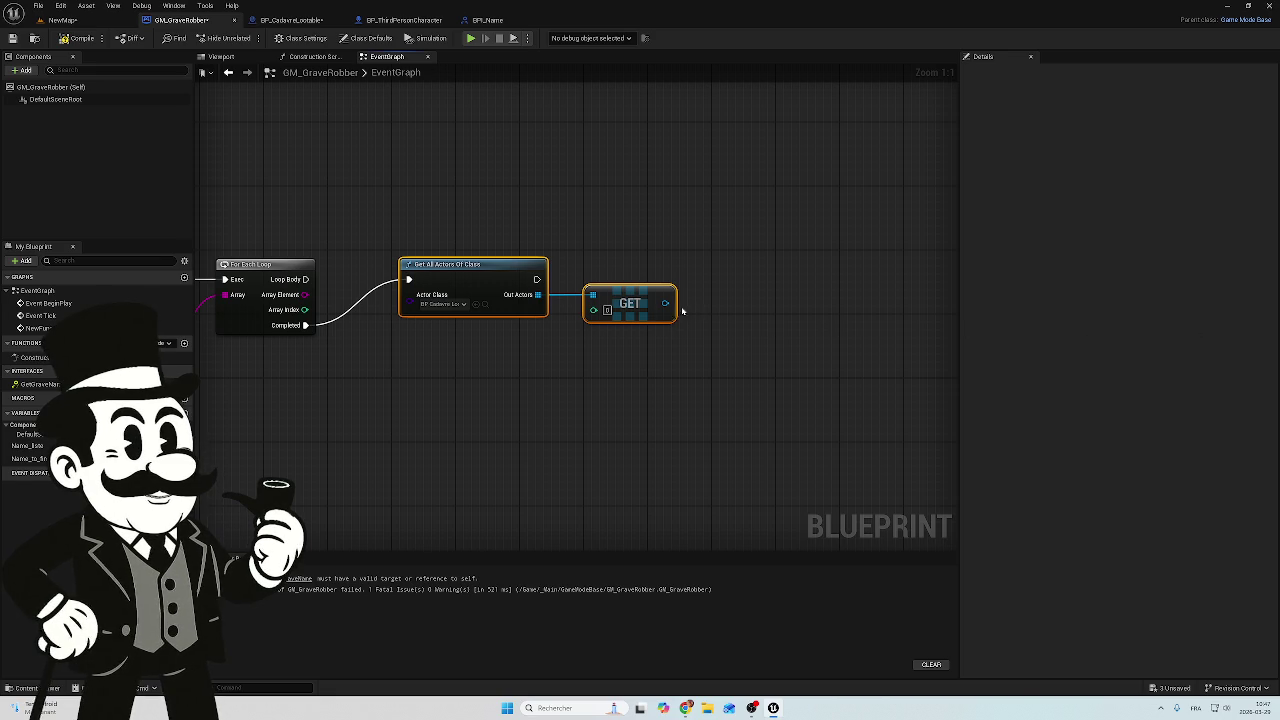
pyautogui.moveTo(666, 303); pyautogui.dragTo(787, 306)
# Add a BPI Name Get Grave Name call on GET's output and place it beside GET
pyautogui.write('bpi')
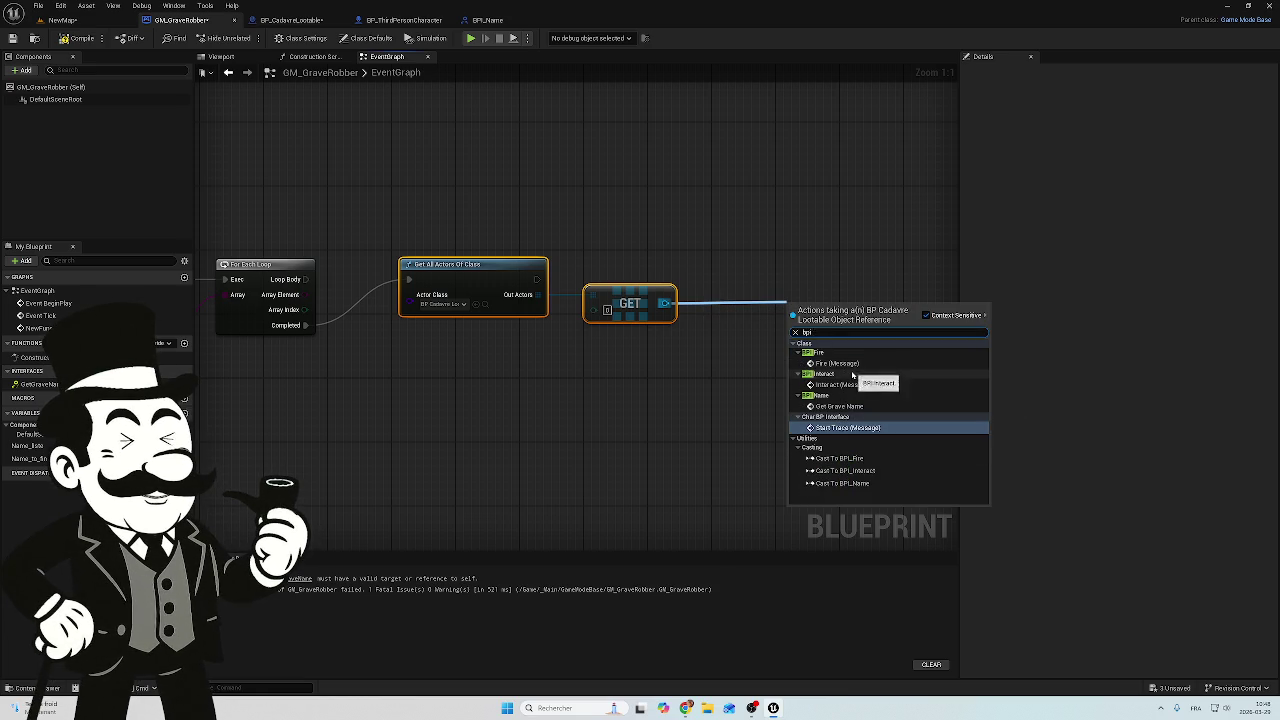
pyautogui.write(' gr')
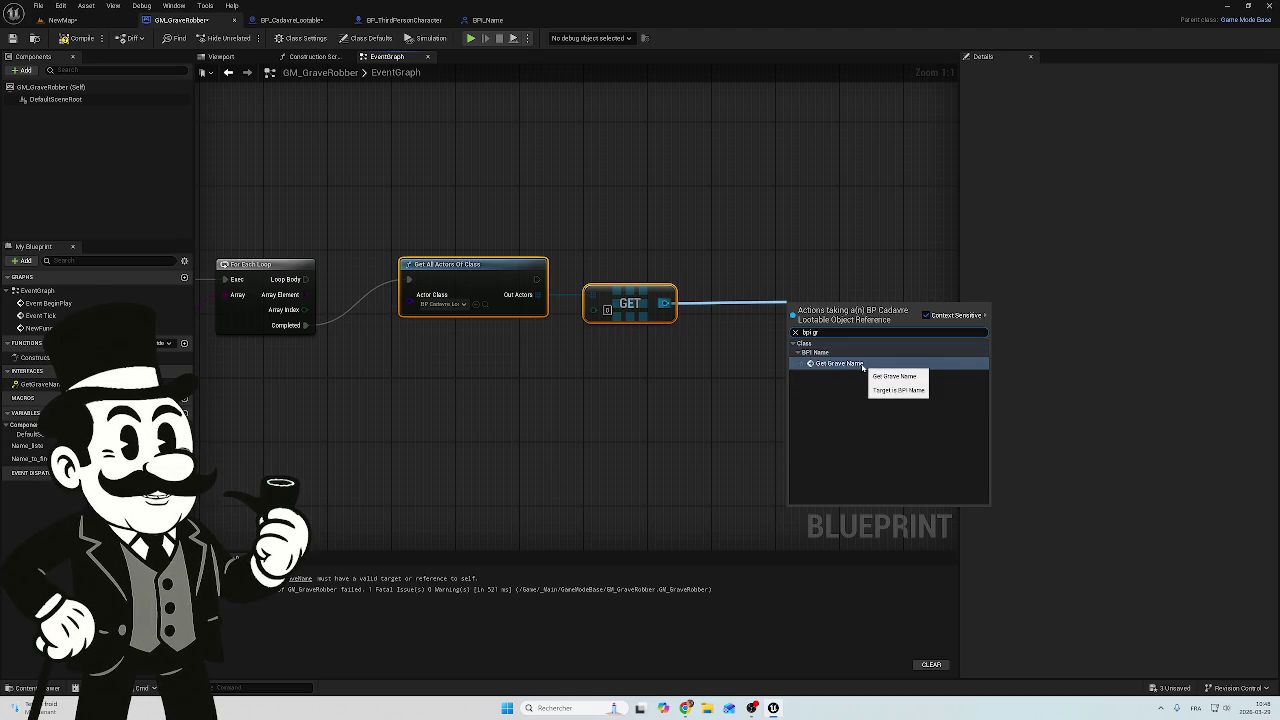
pyautogui.click(840, 365)
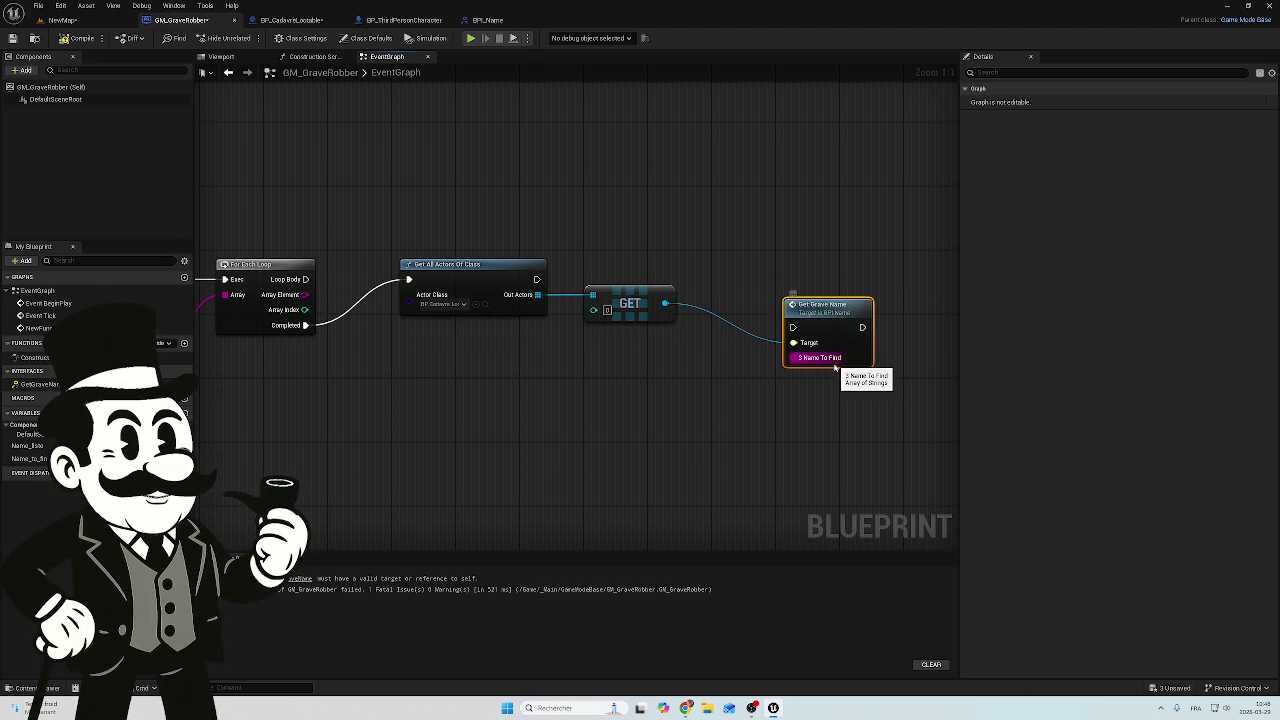
pyautogui.moveTo(893, 255)
pyautogui.mouseDown()
pyautogui.moveTo(852, 335)
pyautogui.moveTo(812, 282)
pyautogui.mouseUp()
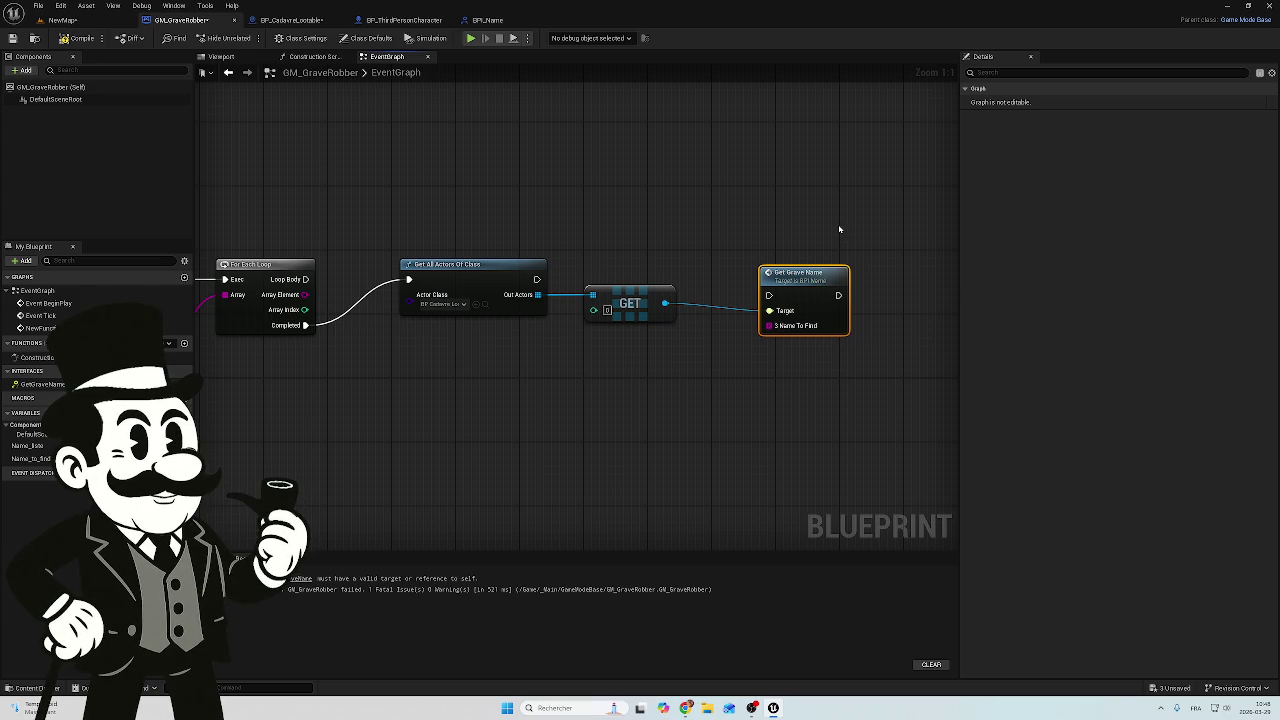
pyautogui.click(839, 229)
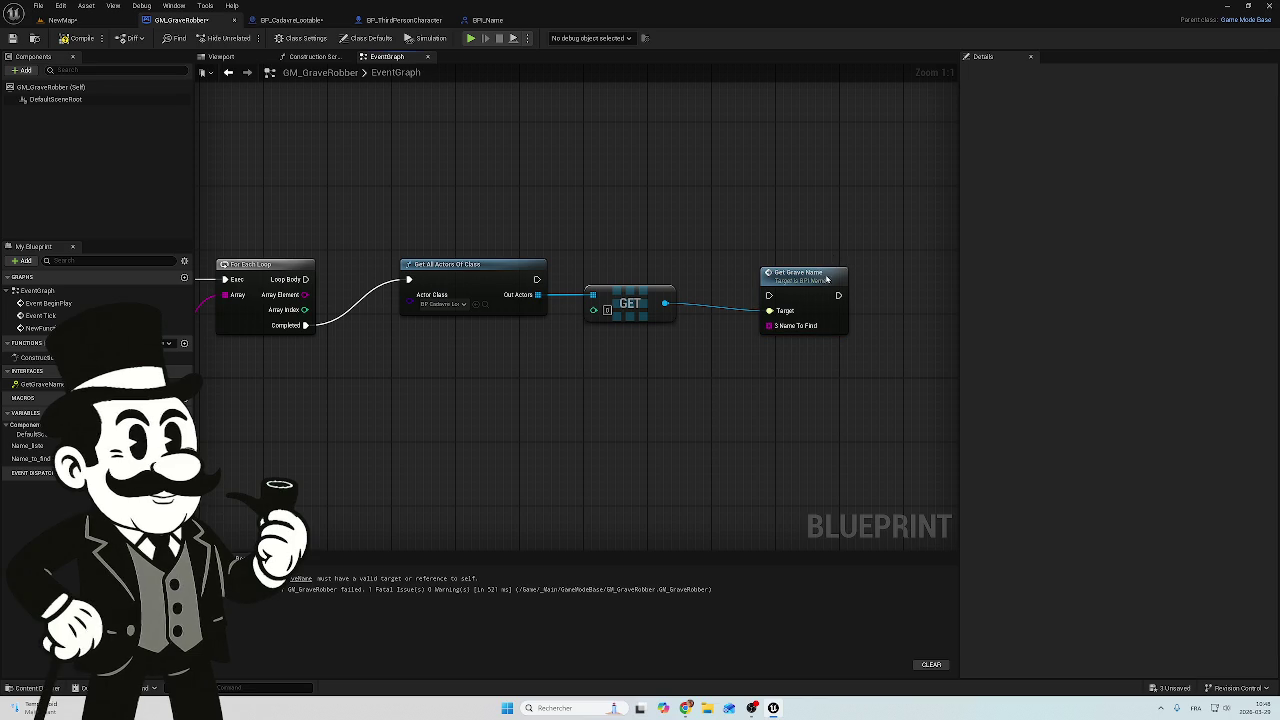
pyautogui.moveTo(858, 244); pyautogui.dragTo(802, 319)
pyautogui.press('Delete')
pyautogui.moveTo(665, 303); pyautogui.dragTo(736, 306)
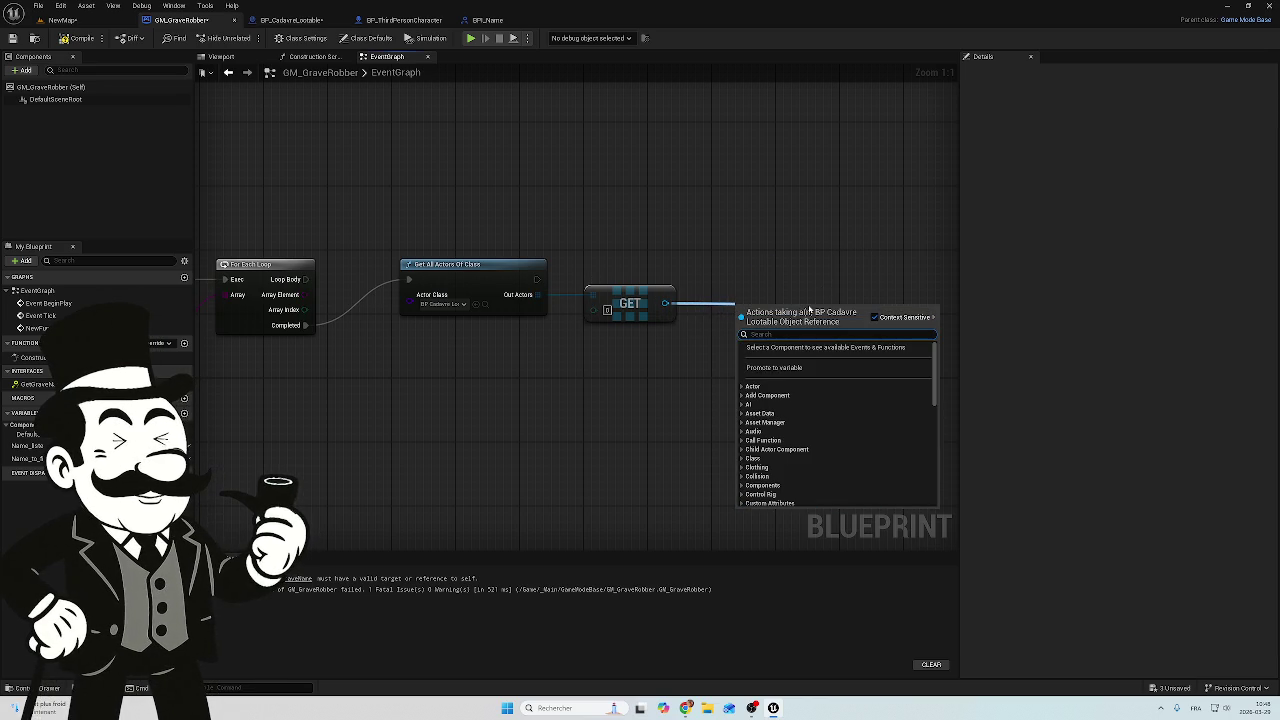
pyautogui.write('get')
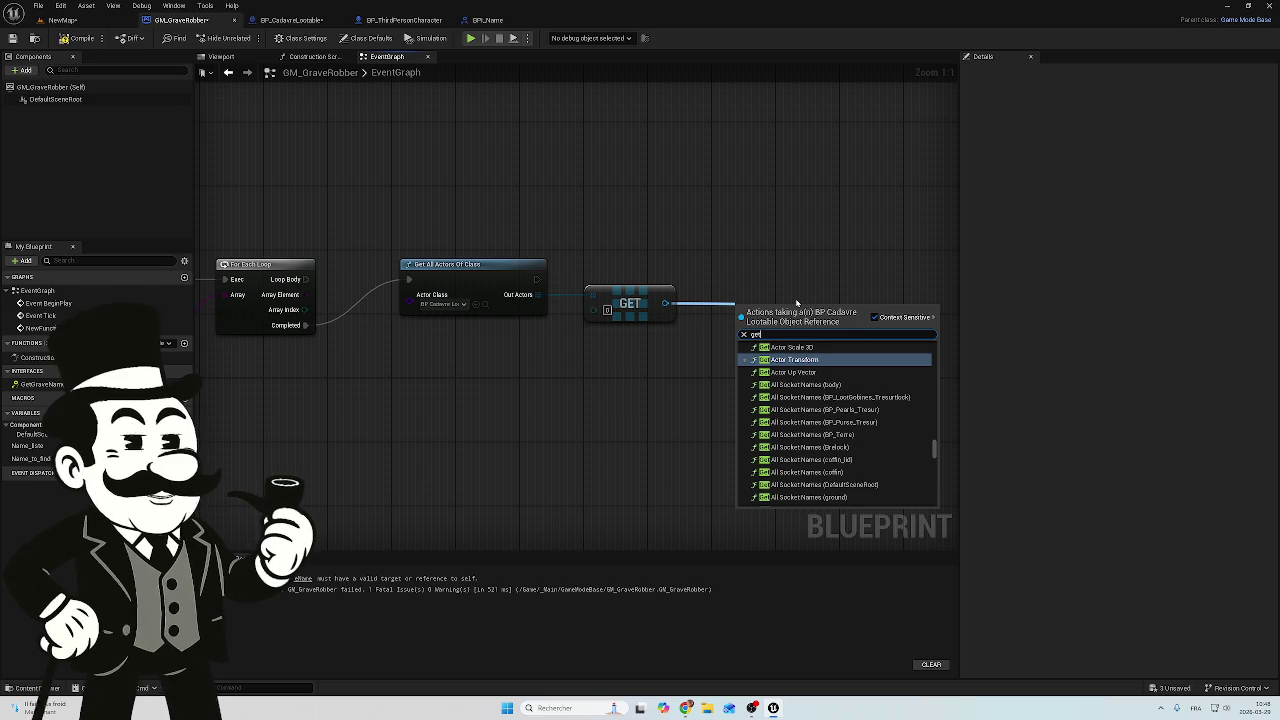
pyautogui.press('BackSpace')
pyautogui.press('BackSpace')
pyautogui.press('BackSpace')
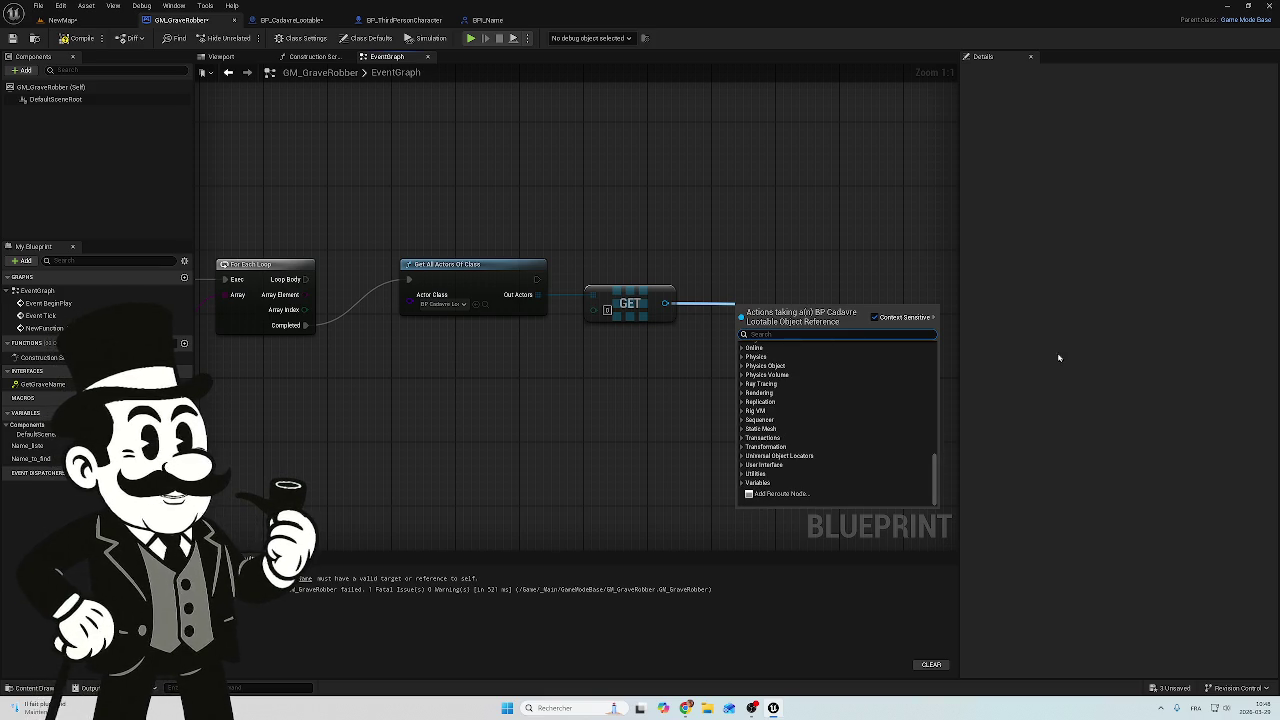
pyautogui.write('bpi_')
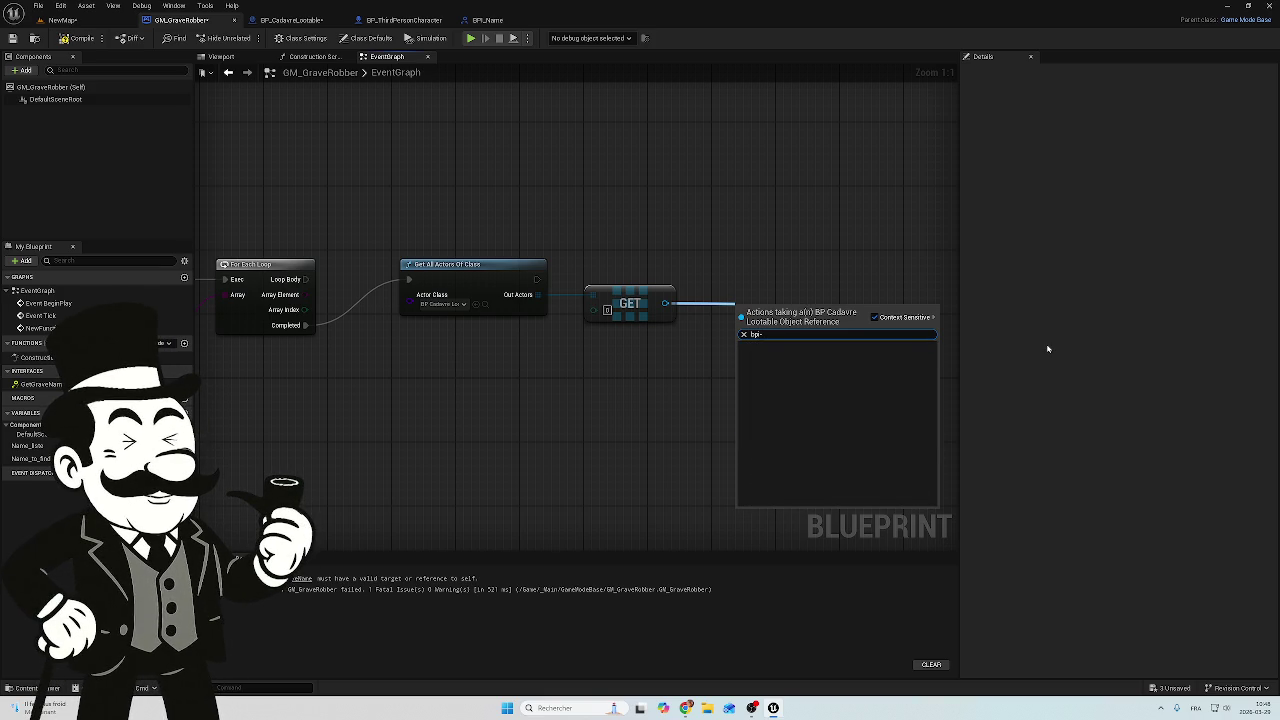
pyautogui.press('BackSpace')
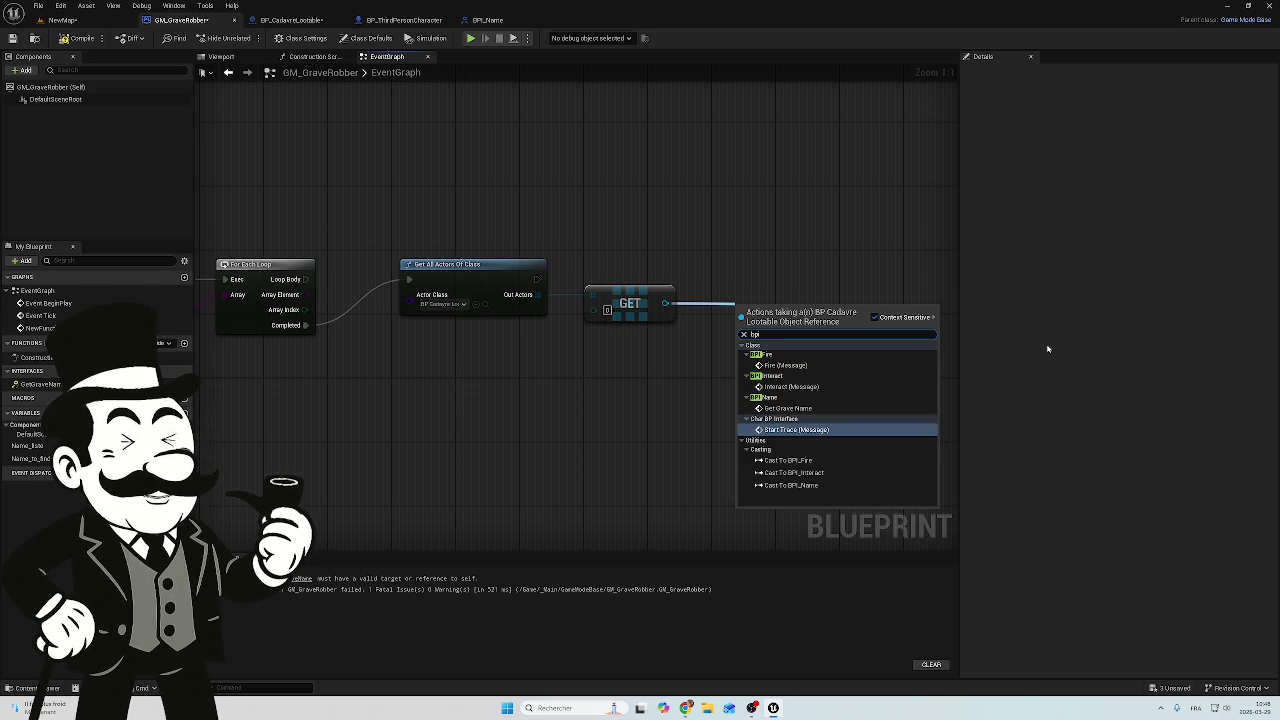
pyautogui.write(' gr')
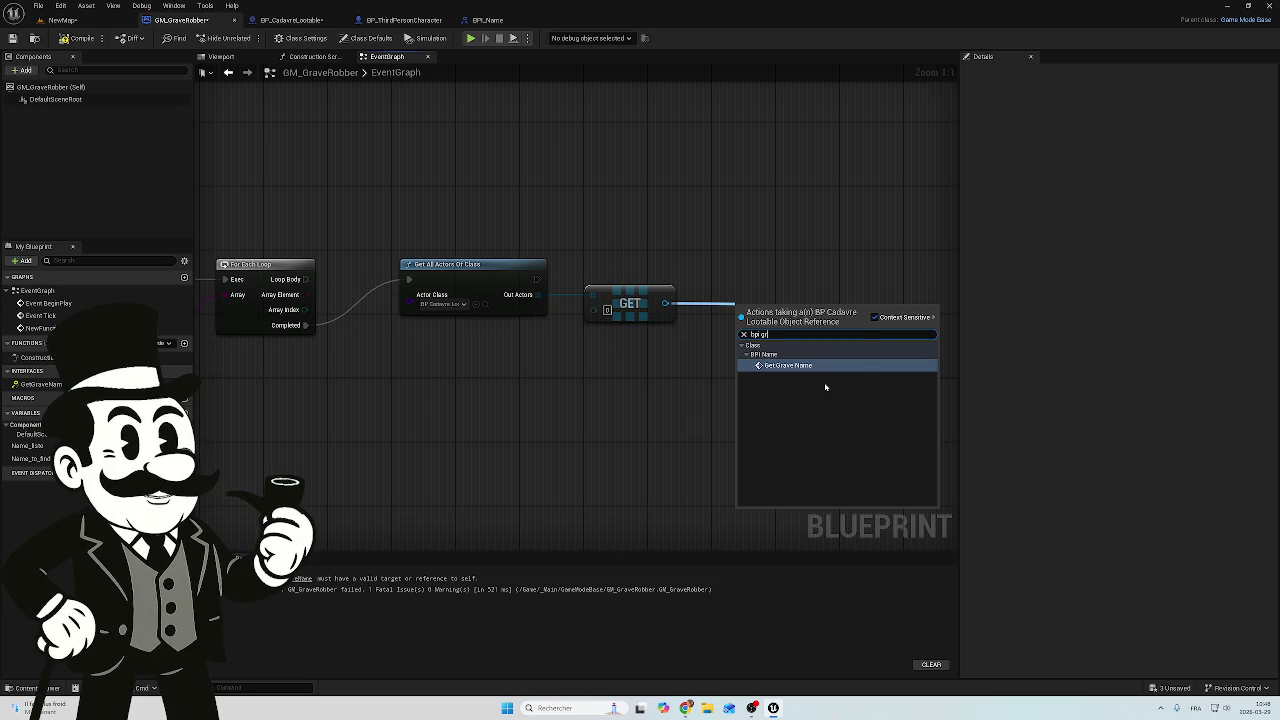
pyautogui.press('BackSpace')
pyautogui.press('BackSpace')
pyautogui.press('BackSpace')
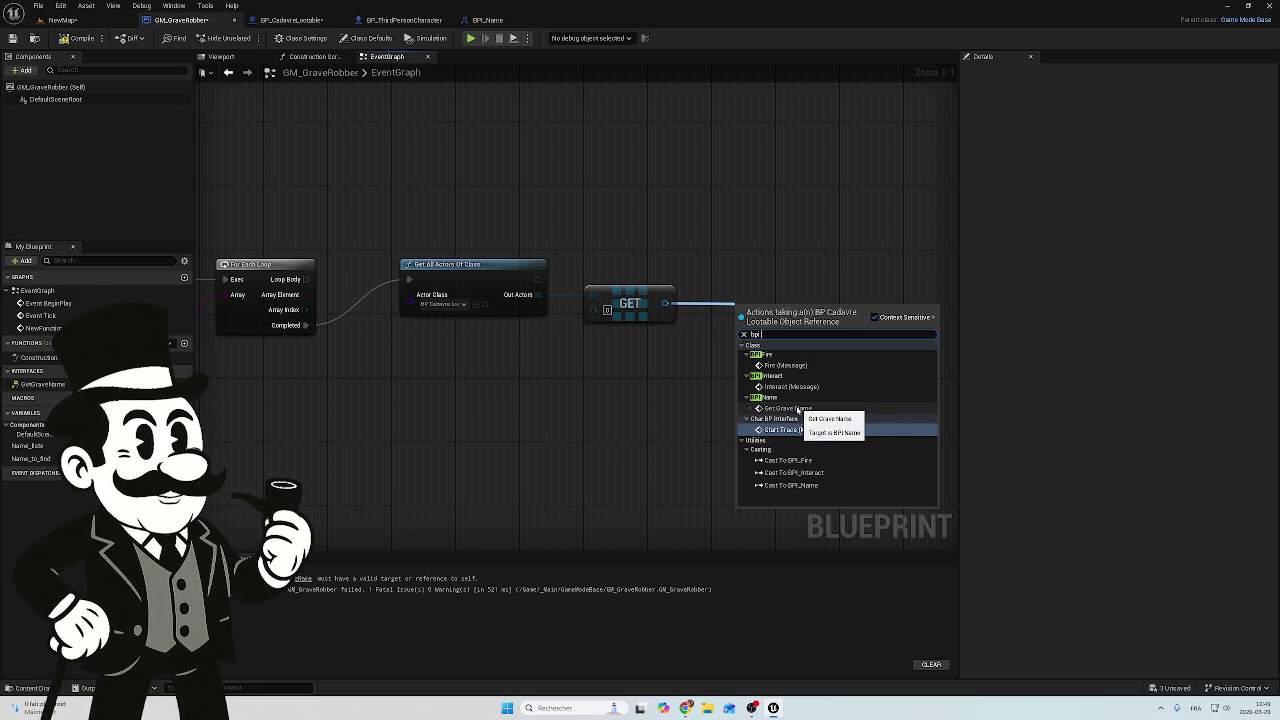
pyautogui.click(800, 408)
pyautogui.moveTo(776, 312)
pyautogui.mouseDown()
pyautogui.moveTo(776, 264)
pyautogui.moveTo(768, 272)
pyautogui.mouseUp()
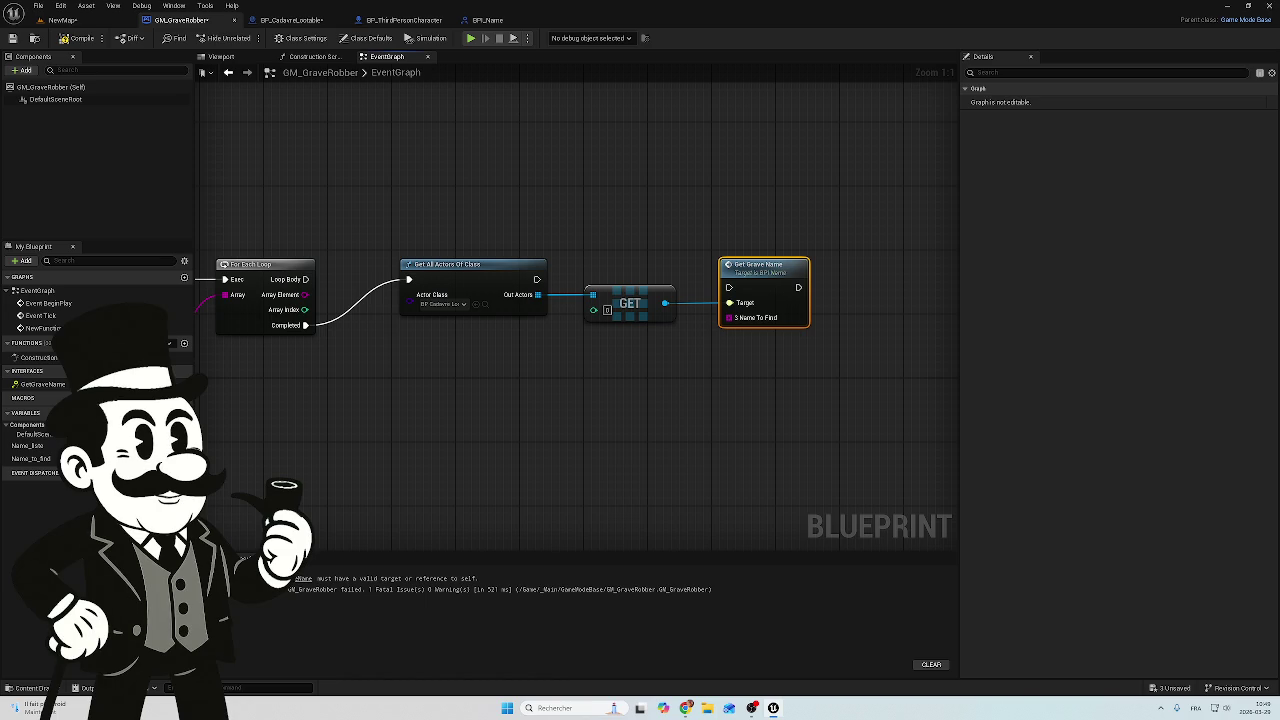
pyautogui.moveTo(537, 279); pyautogui.dragTo(729, 287)
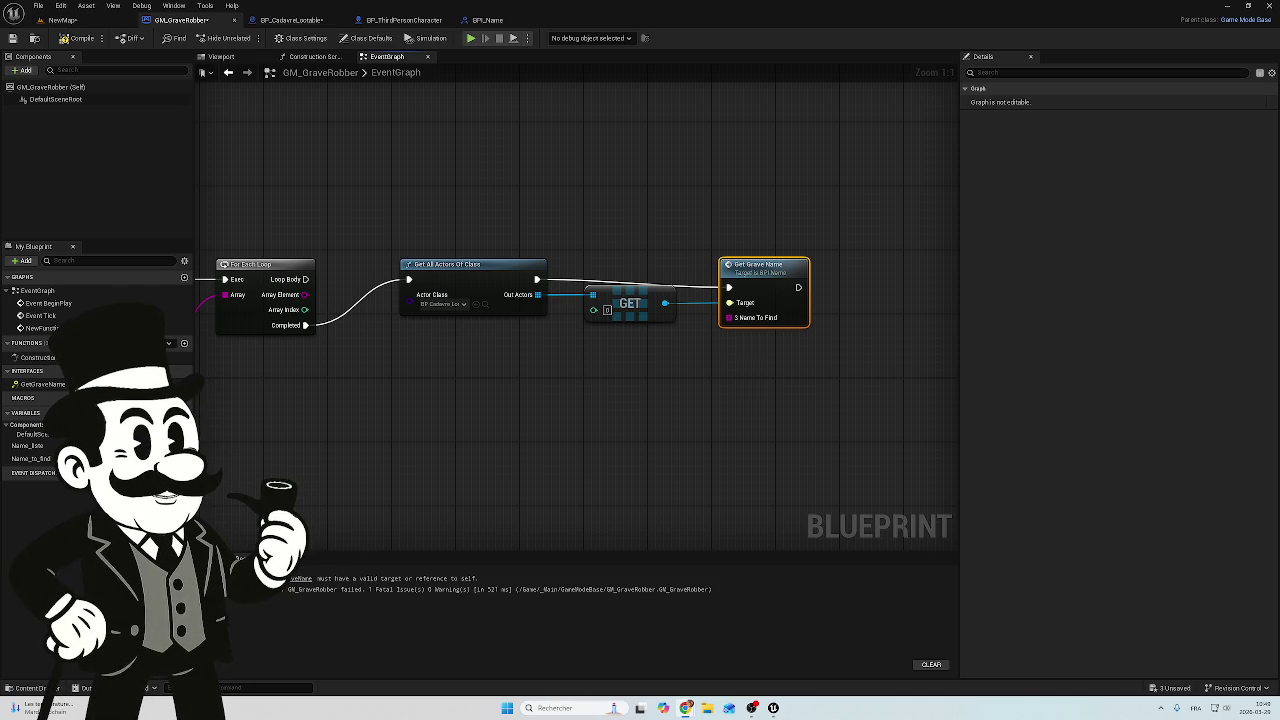
# Delete the unused NewFunction_1 custom event near Event BeginPlay and SHUFFLE
pyautogui.scroll(-1, 640, 375)
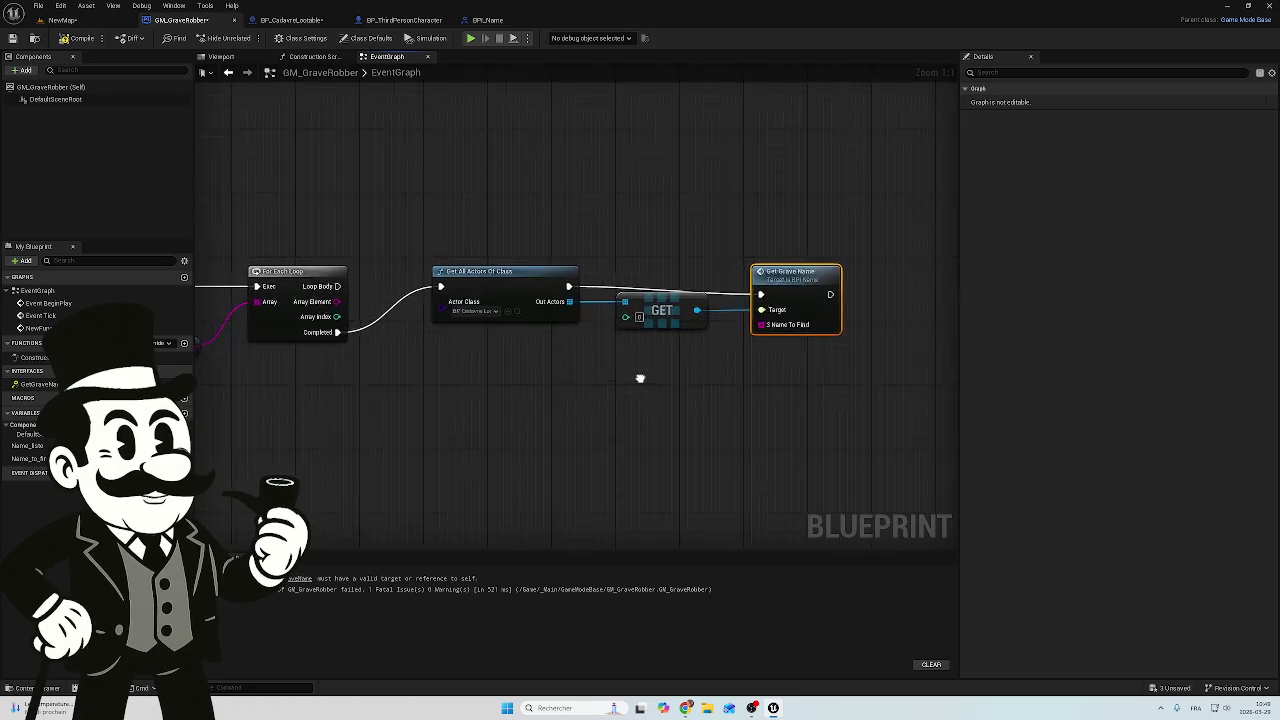
pyautogui.moveTo(640, 374)
pyautogui.mouseDown()
pyautogui.moveTo(723, 363)
pyautogui.moveTo(644, 366)
pyautogui.mouseUp()
pyautogui.scroll(-1, 644, 366)
pyautogui.scroll(1, 644, 366)
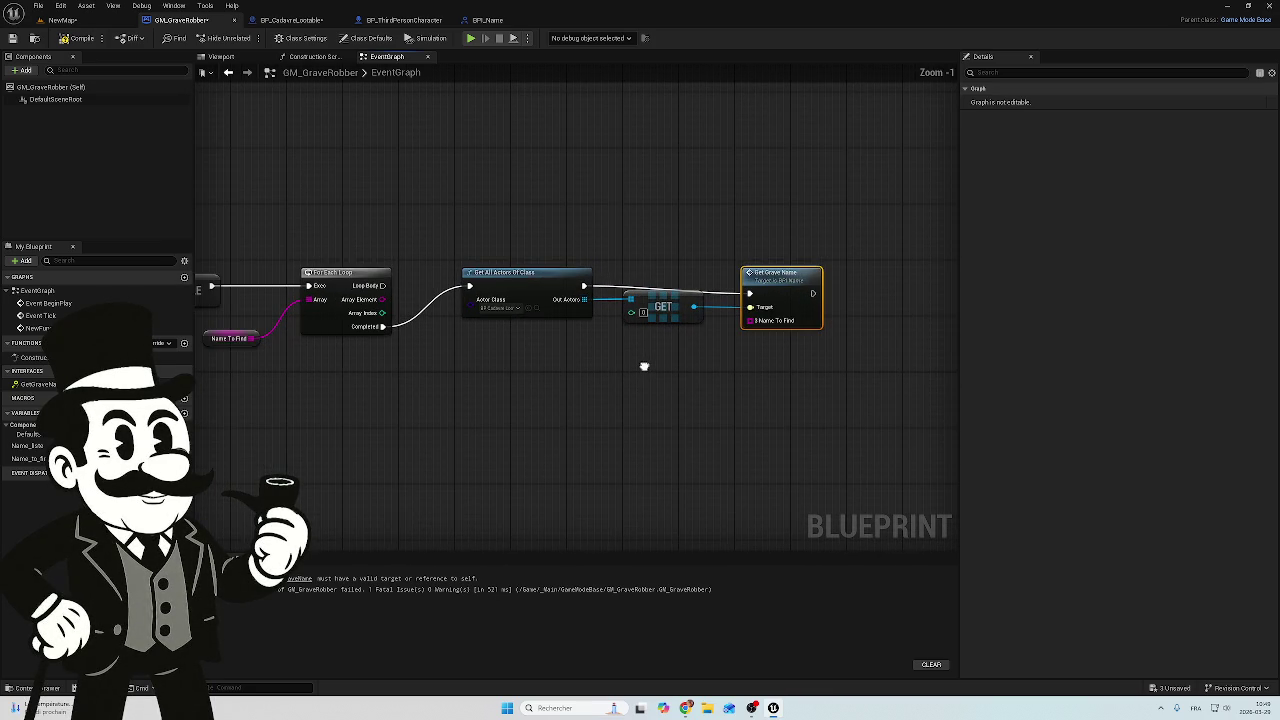
pyautogui.scroll(1, 644, 366)
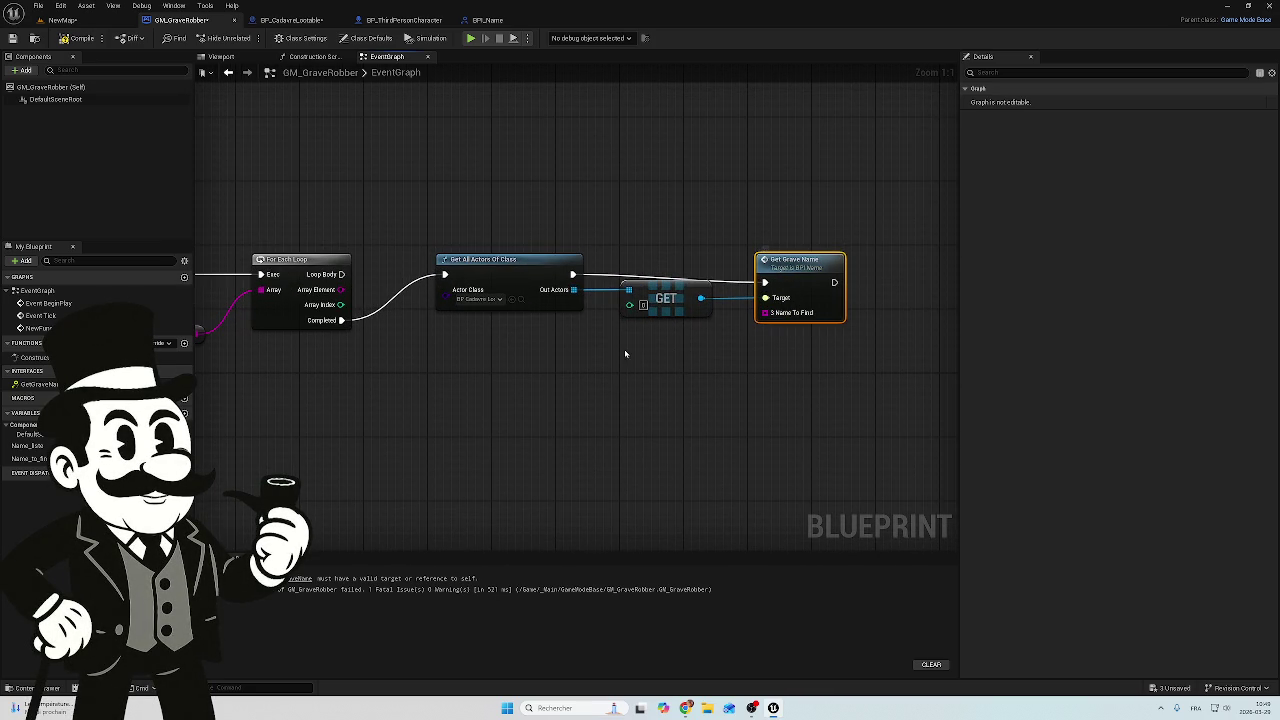
pyautogui.scroll(-3, 418, 362)
pyautogui.moveTo(418, 362)
pyautogui.mouseDown()
pyautogui.moveTo(686, 351)
pyautogui.moveTo(457, 277)
pyautogui.moveTo(738, 270)
pyautogui.mouseUp()
pyautogui.scroll(2, 686, 351)
pyautogui.moveTo(491, 431)
pyautogui.mouseDown()
pyautogui.moveTo(526, 374)
pyautogui.moveTo(337, 463)
pyautogui.moveTo(348, 449)
pyautogui.mouseUp()
pyautogui.press('Delete')
# Compile and save GM_GraveRobber, then frame the Get Grave Name and loop nodes
pyautogui.scroll(-3, 391, 411)
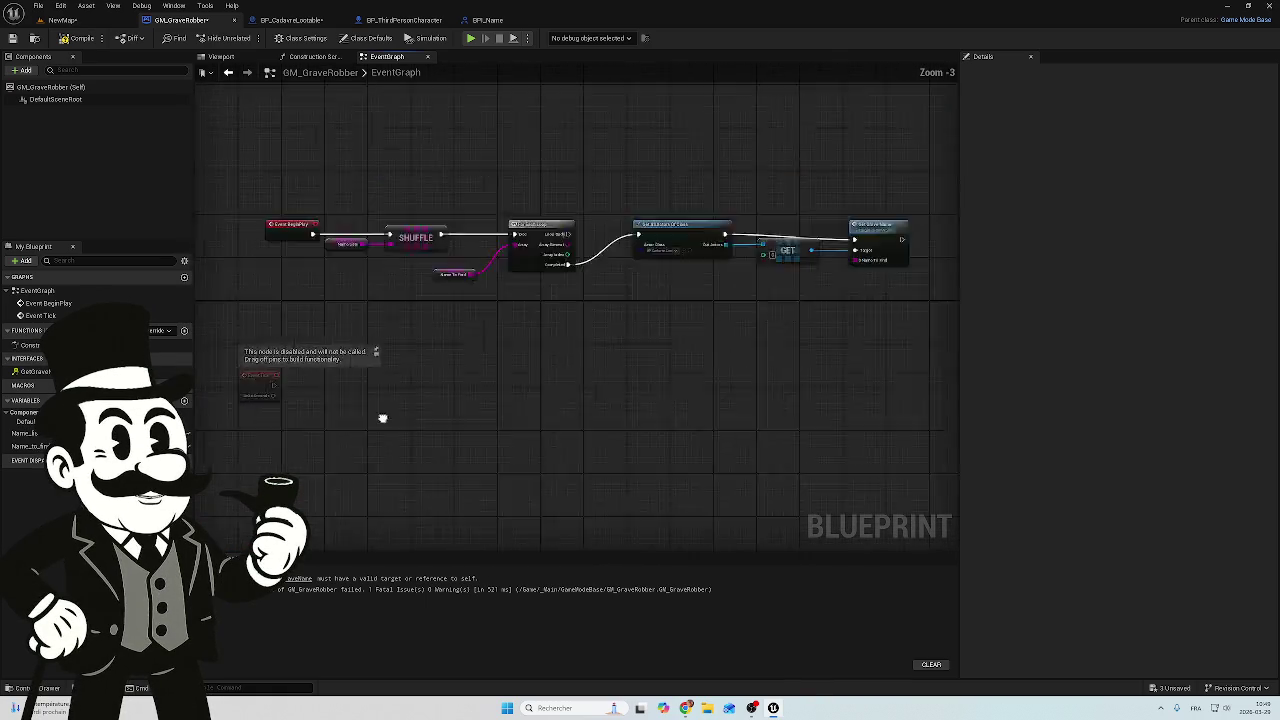
pyautogui.scroll(1, 340, 436)
pyautogui.click(70, 38)
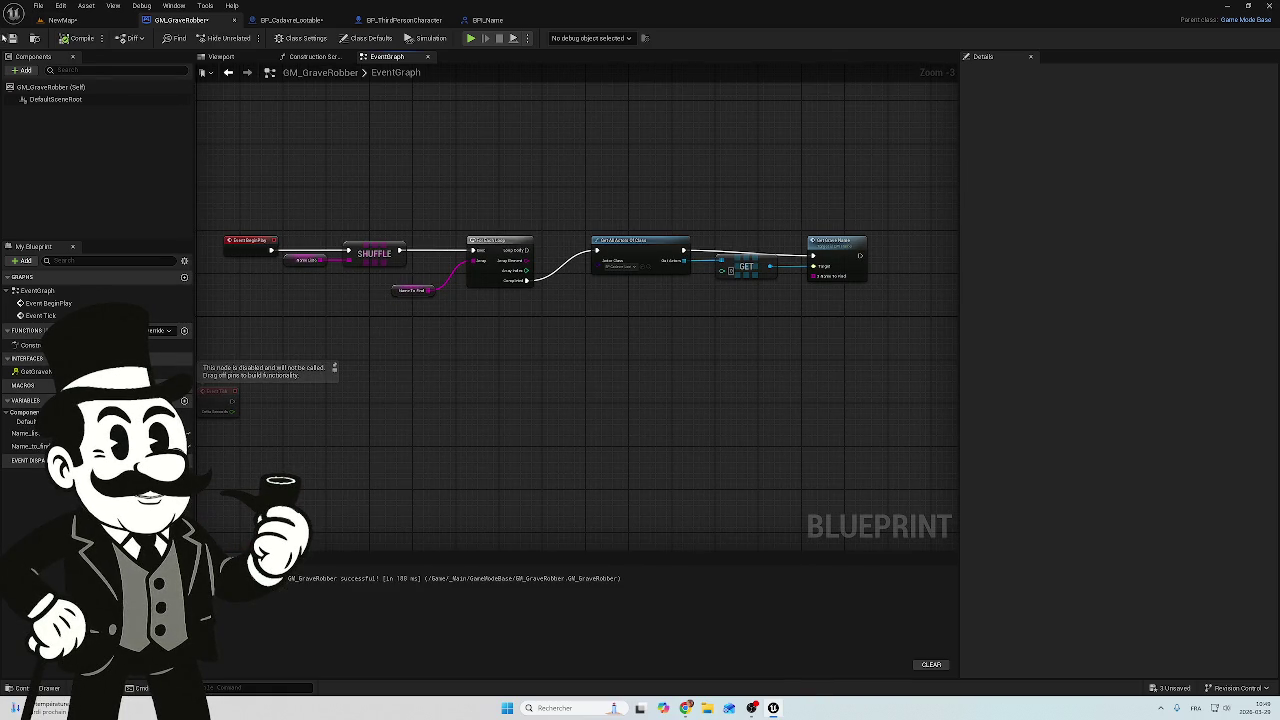
pyautogui.click(11, 40)
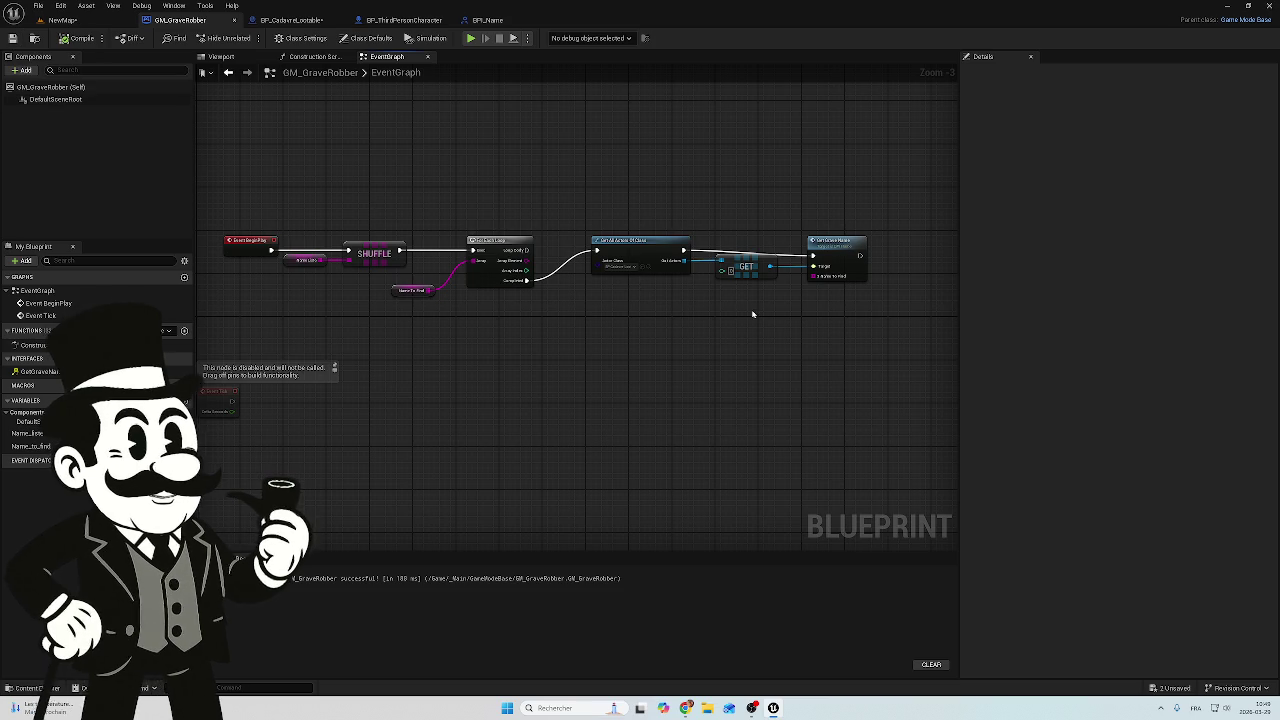
pyautogui.scroll(3, 777, 309)
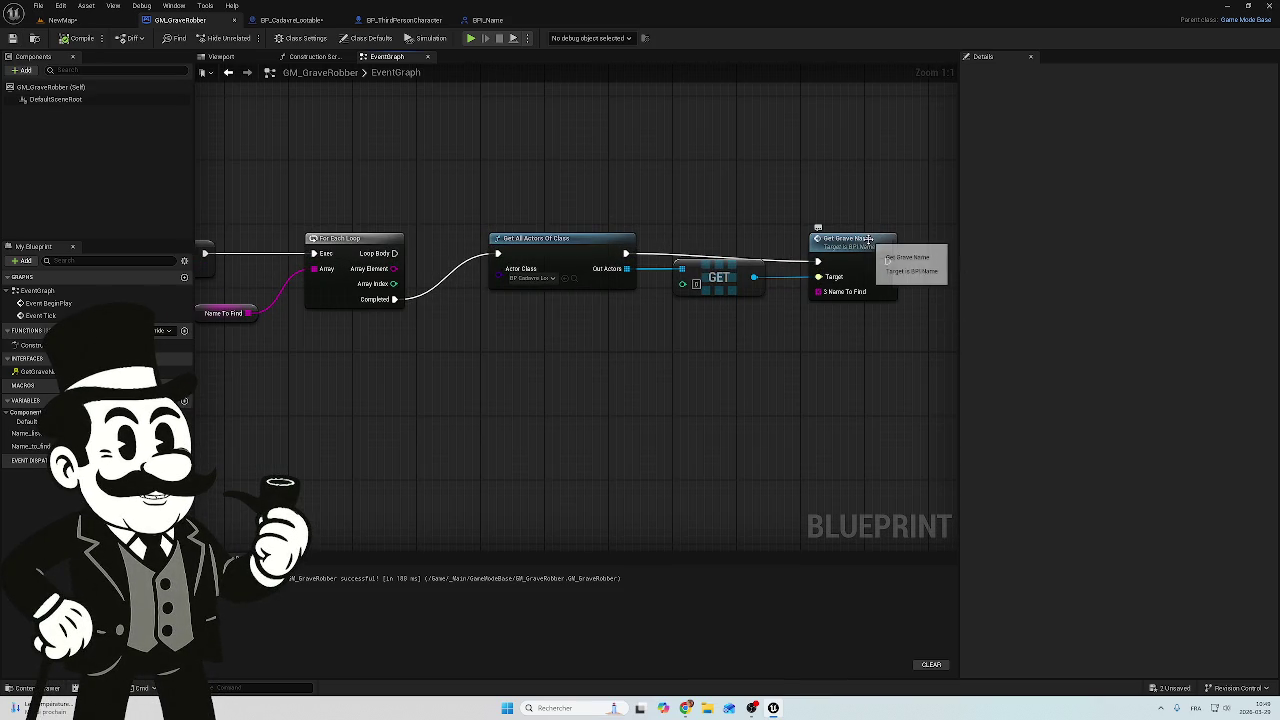
pyautogui.moveTo(869, 241); pyautogui.dragTo(867, 233)
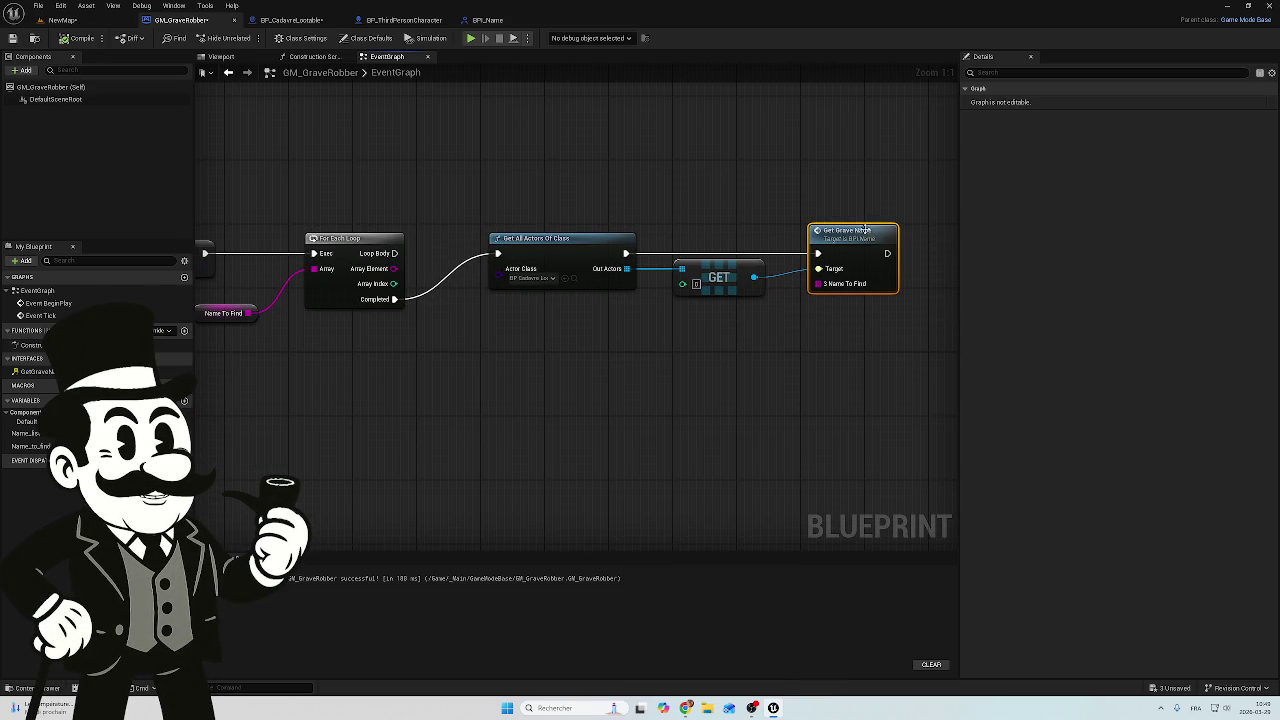
pyautogui.moveTo(724, 192); pyautogui.dragTo(661, 203)
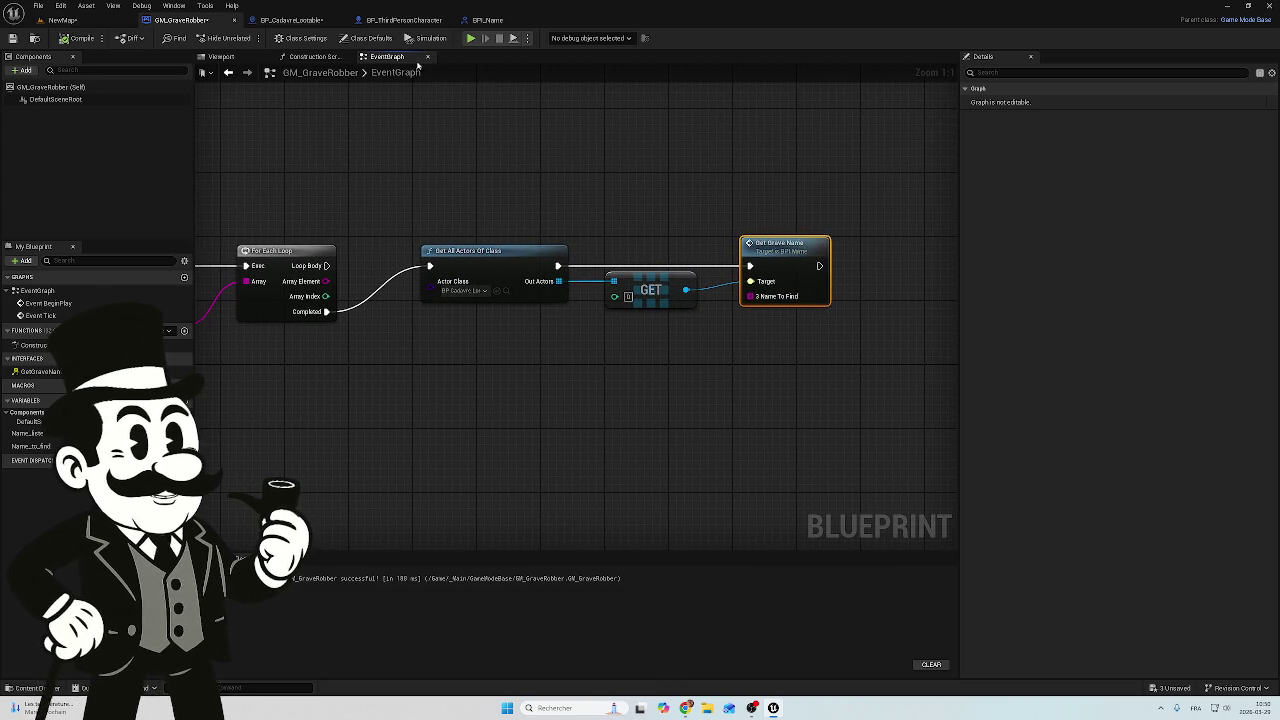
# Switch to BP_CadavreLootable and inspect Event GetGraveName and its Name To Find pin
pyautogui.click(290, 20)
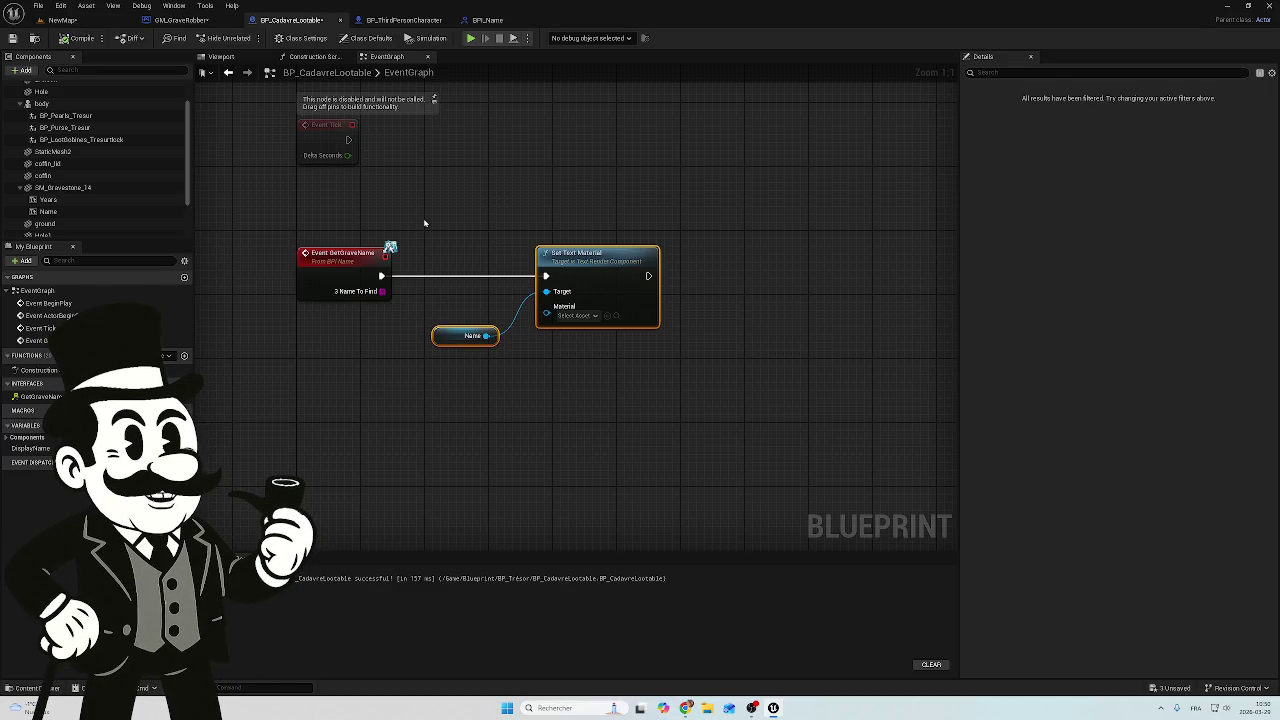
pyautogui.click(324, 286)
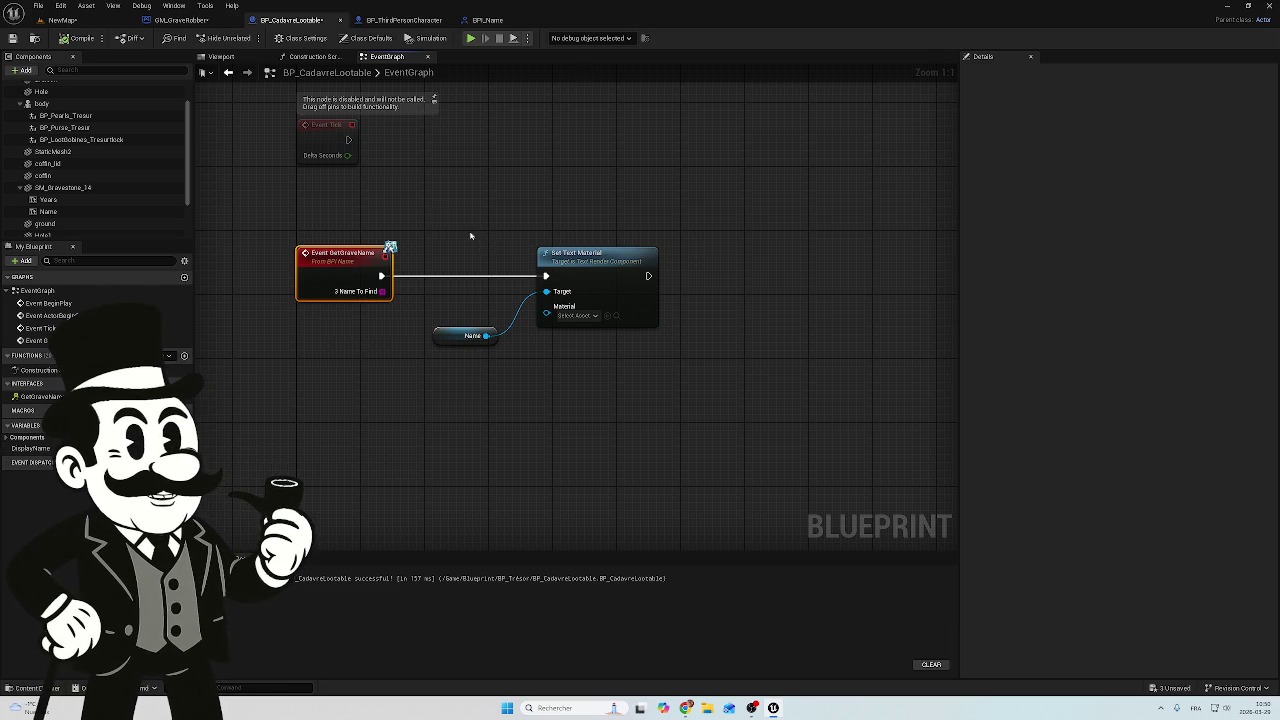
pyautogui.click(181, 20)
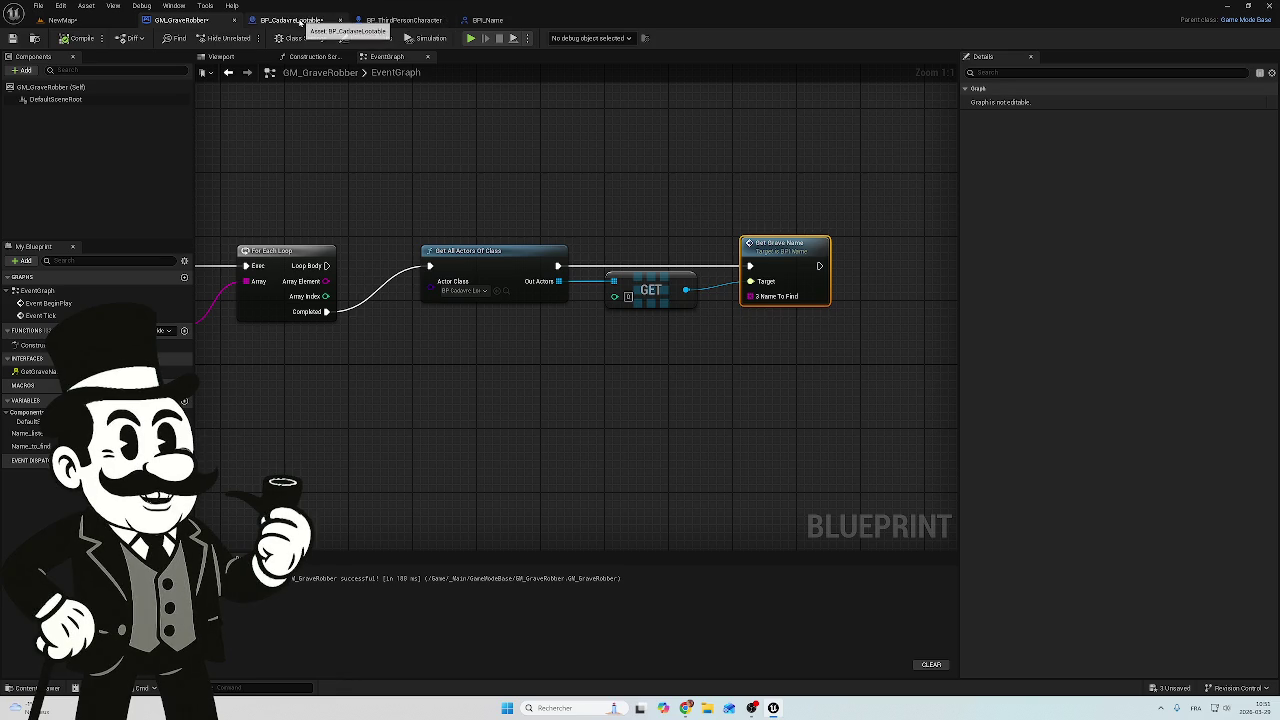
pyautogui.click(300, 22)
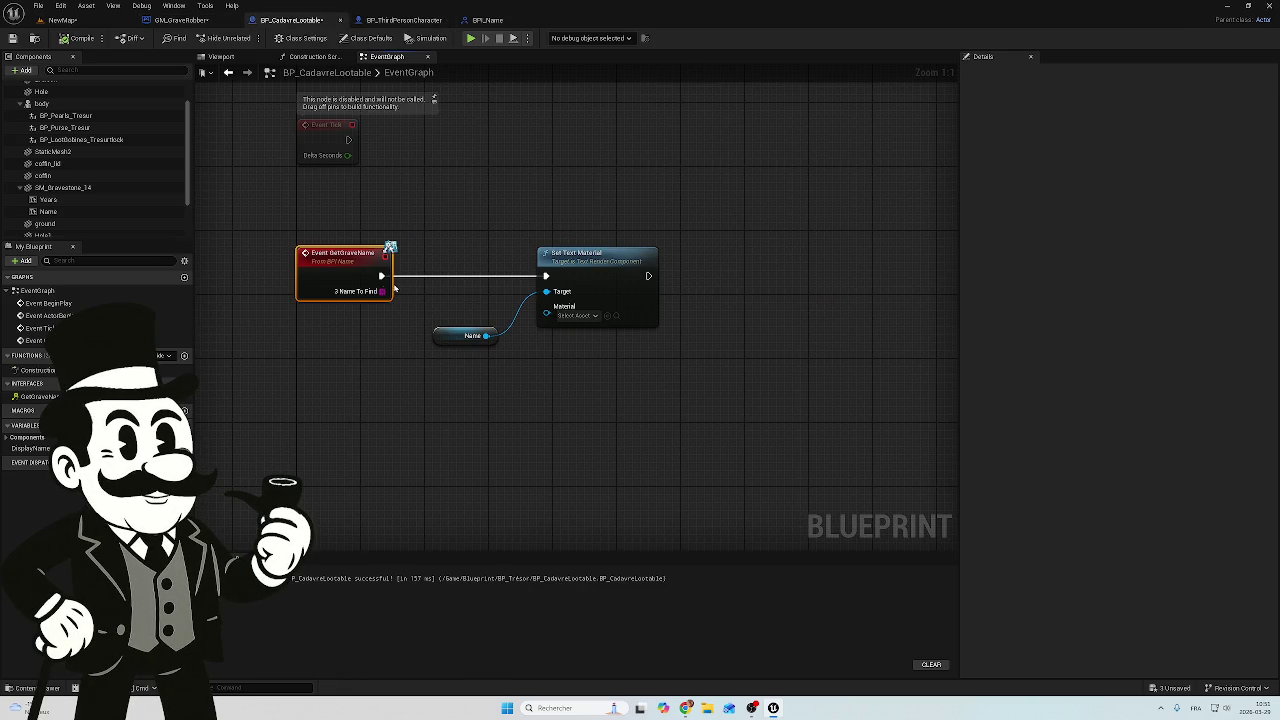
pyautogui.moveTo(382, 291); pyautogui.dragTo(548, 314)
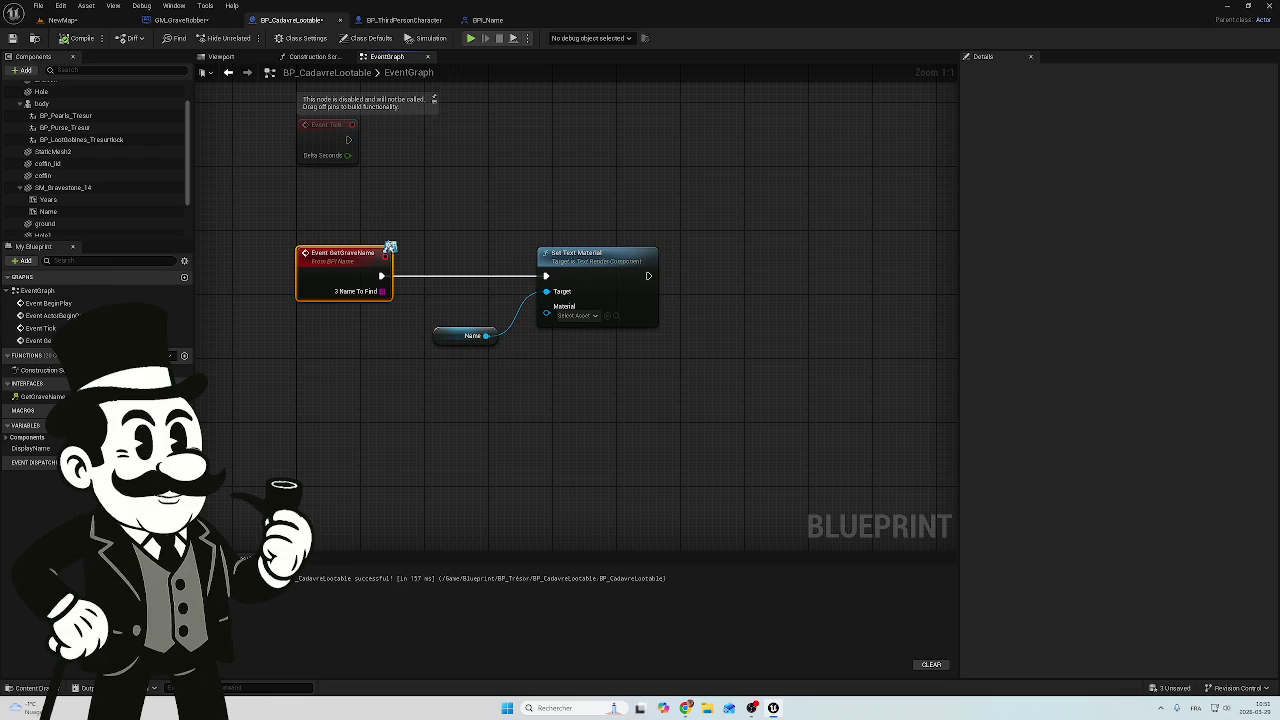
# Shift Name and Set Text Material right and add a GET node on Name To Find
pyautogui.moveTo(703, 191)
pyautogui.mouseDown()
pyautogui.moveTo(509, 360)
pyautogui.moveTo(474, 371)
pyautogui.mouseUp()
pyautogui.moveTo(588, 263)
pyautogui.mouseDown()
pyautogui.moveTo(731, 254)
pyautogui.moveTo(715, 262)
pyautogui.mouseUp()
pyautogui.moveTo(382, 291); pyautogui.dragTo(460, 326)
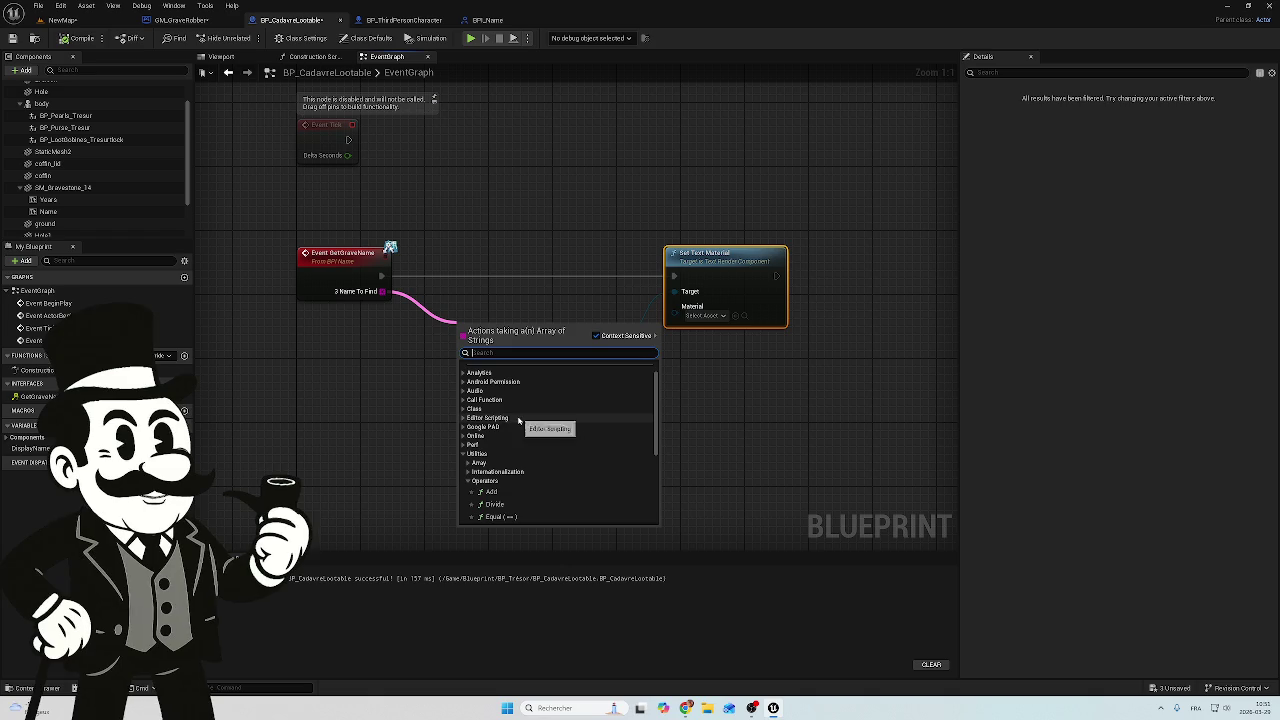
pyautogui.write('get')
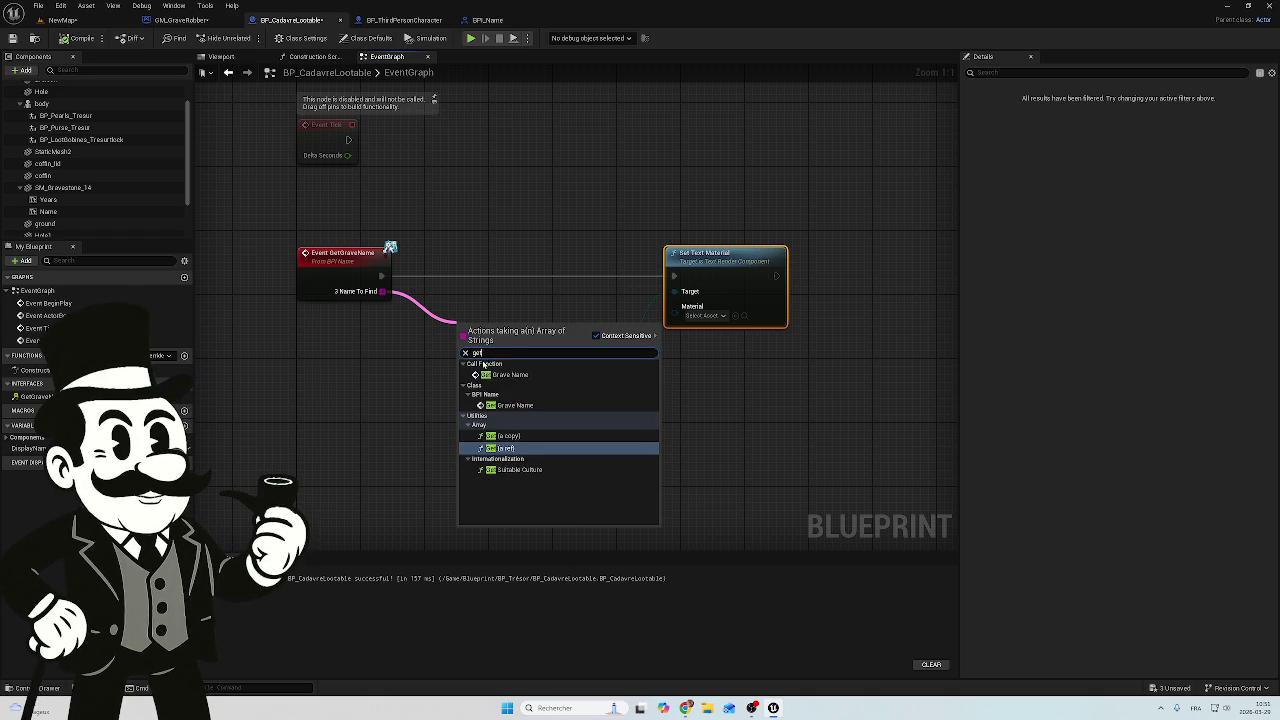
pyautogui.click(520, 446)
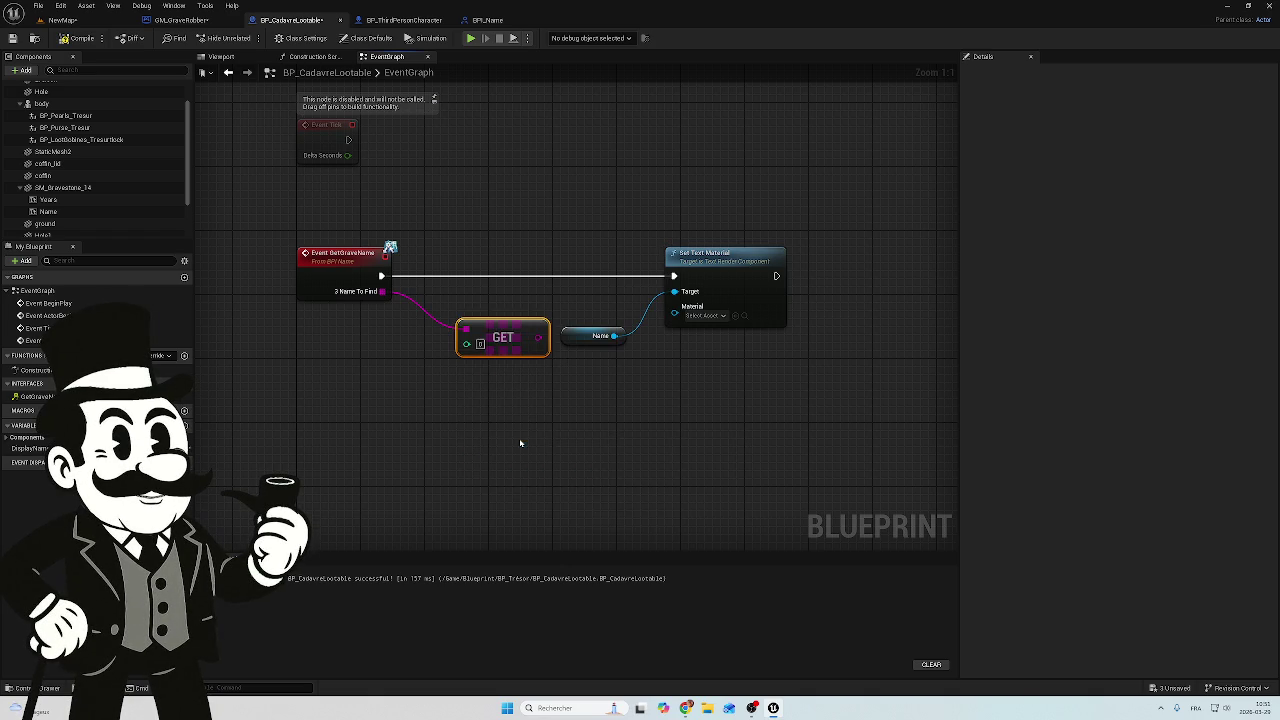
pyautogui.moveTo(518, 324)
pyautogui.mouseDown()
pyautogui.moveTo(468, 316)
pyautogui.moveTo(479, 316)
pyautogui.mouseUp()
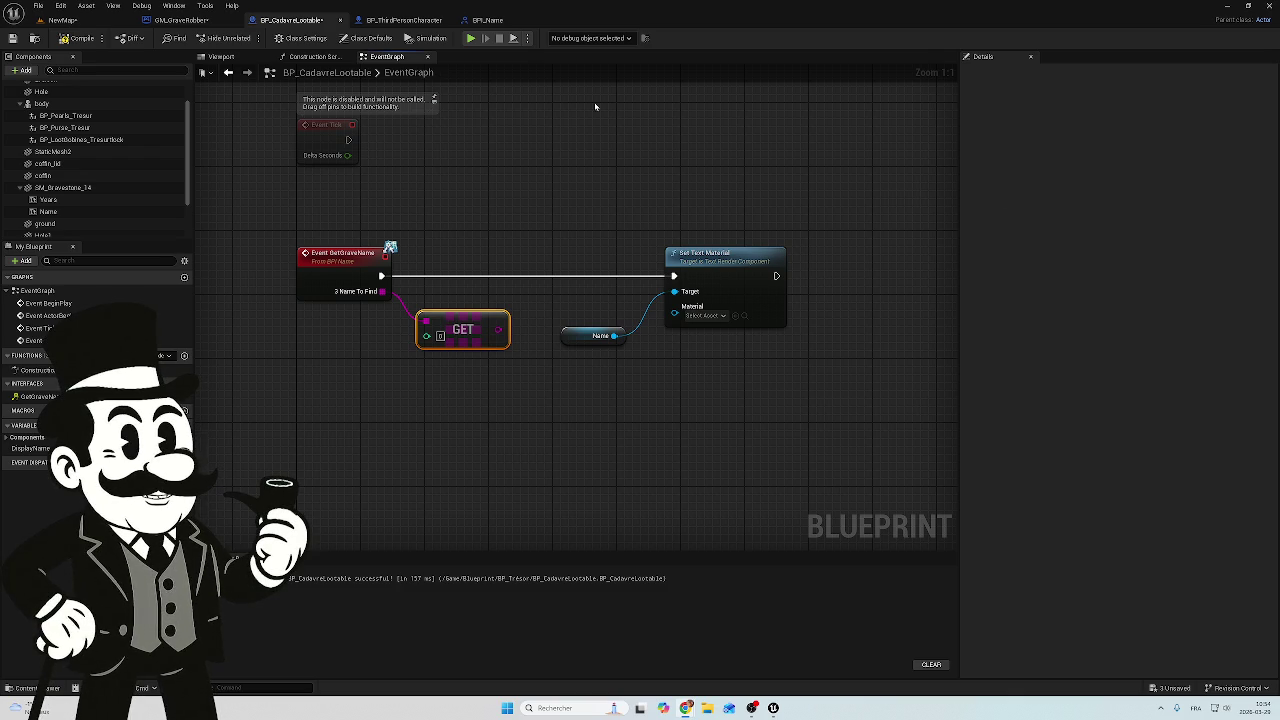
# Compile BP_CadavreLootable and expand the Components variables in My Blueprint
pyautogui.click(76, 38)
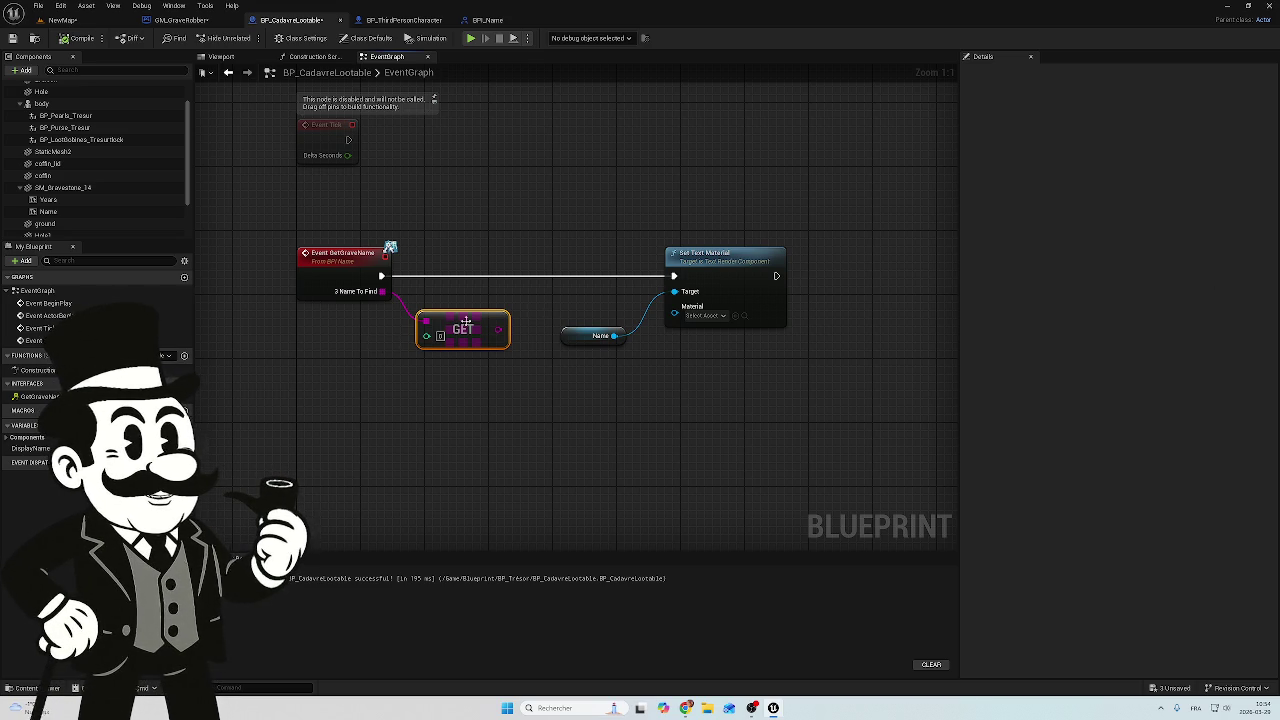
pyautogui.click(7, 438)
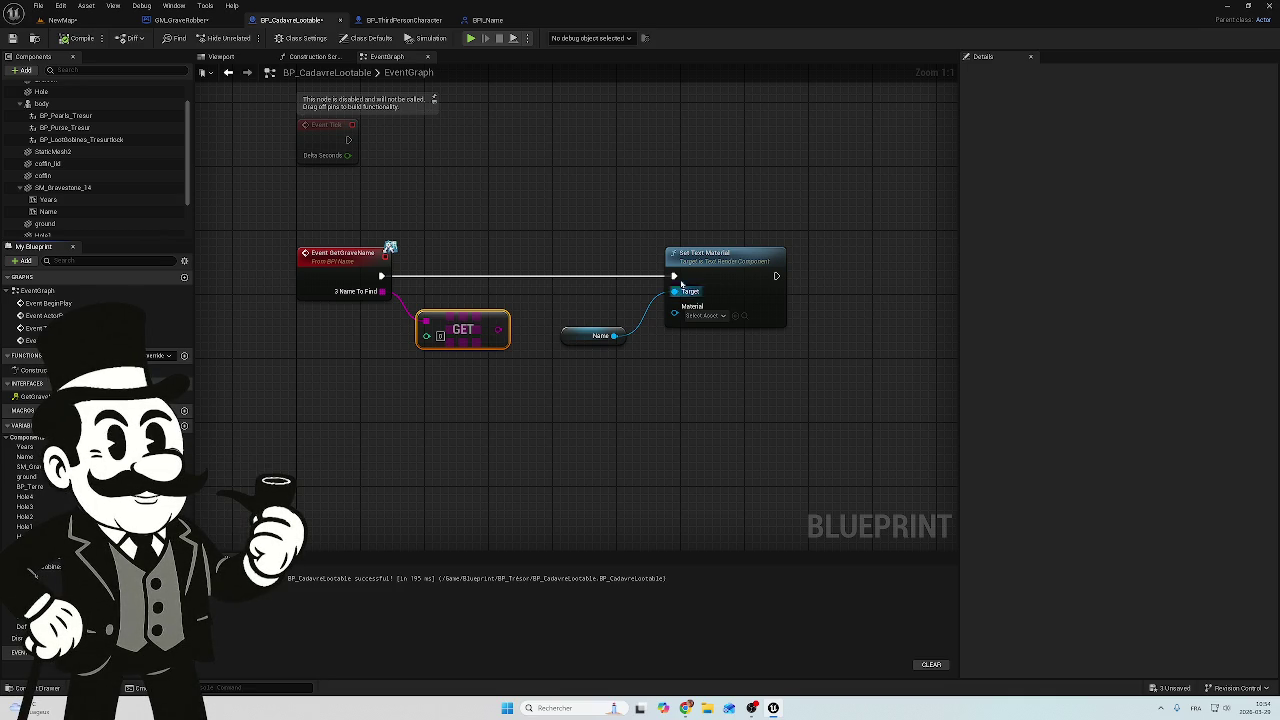
# Drop the Name component into the graph as a Set Name node, then clear the selection
pyautogui.moveTo(25, 457)
pyautogui.mouseDown()
pyautogui.moveTo(614, 443)
pyautogui.moveTo(600, 432)
pyautogui.mouseUp()
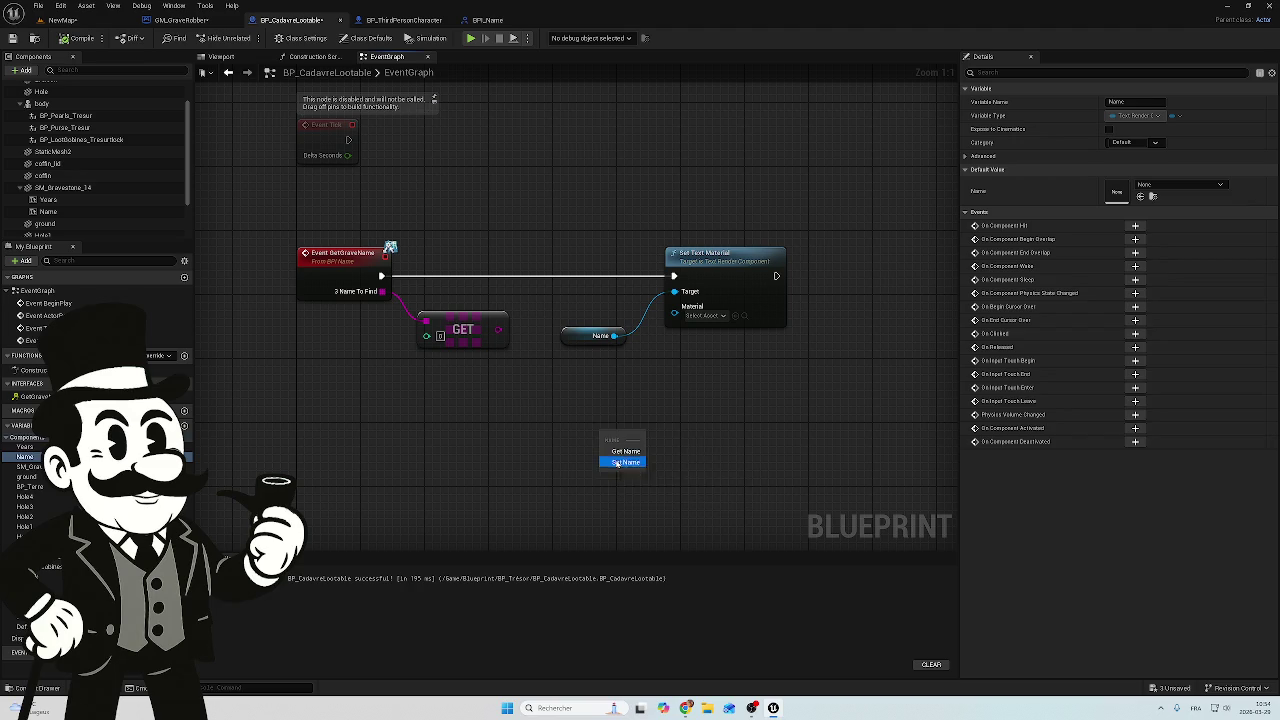
pyautogui.click(616, 462)
pyautogui.moveTo(737, 191)
pyautogui.mouseDown()
pyautogui.moveTo(555, 375)
pyautogui.moveTo(570, 380)
pyautogui.mouseUp()
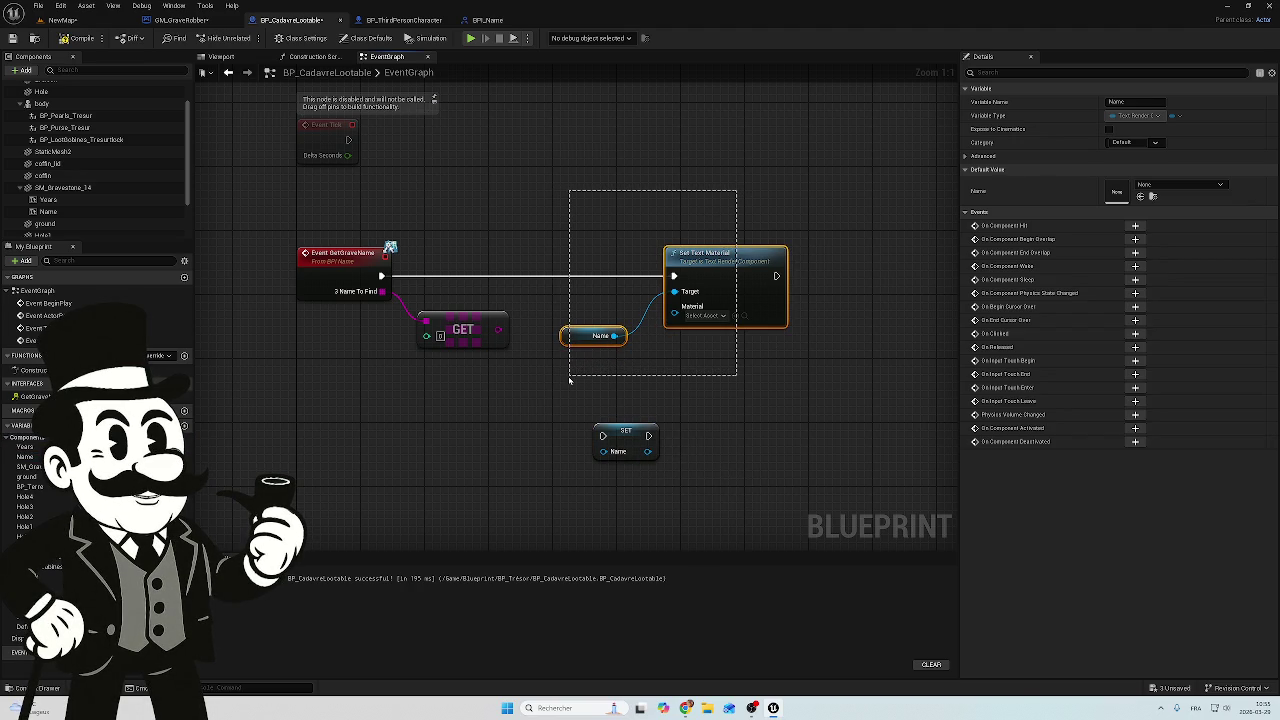
pyautogui.moveTo(570, 380); pyautogui.dragTo(643, 208)
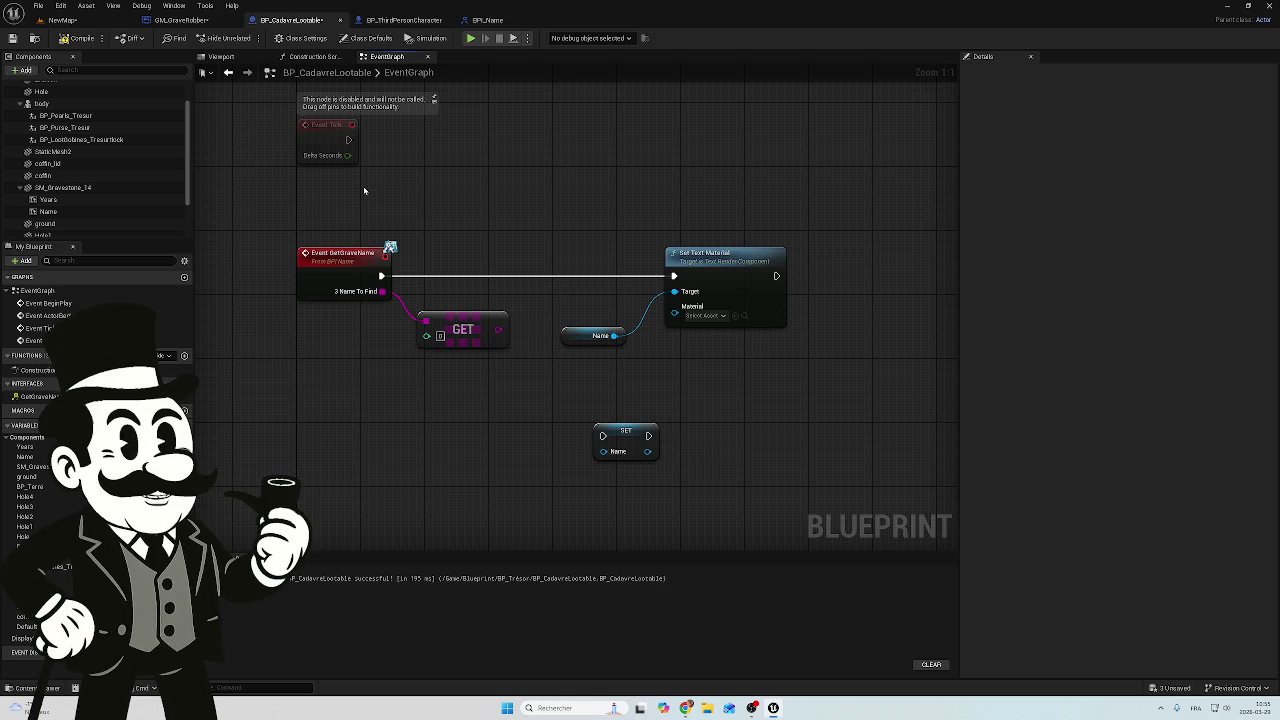
# Place a Name component getter in the graph and show the blueprint's Class Settings
pyautogui.scroll(1, 88, 145)
pyautogui.scroll(1, 80, 150)
pyautogui.scroll(-3, 73, 153)
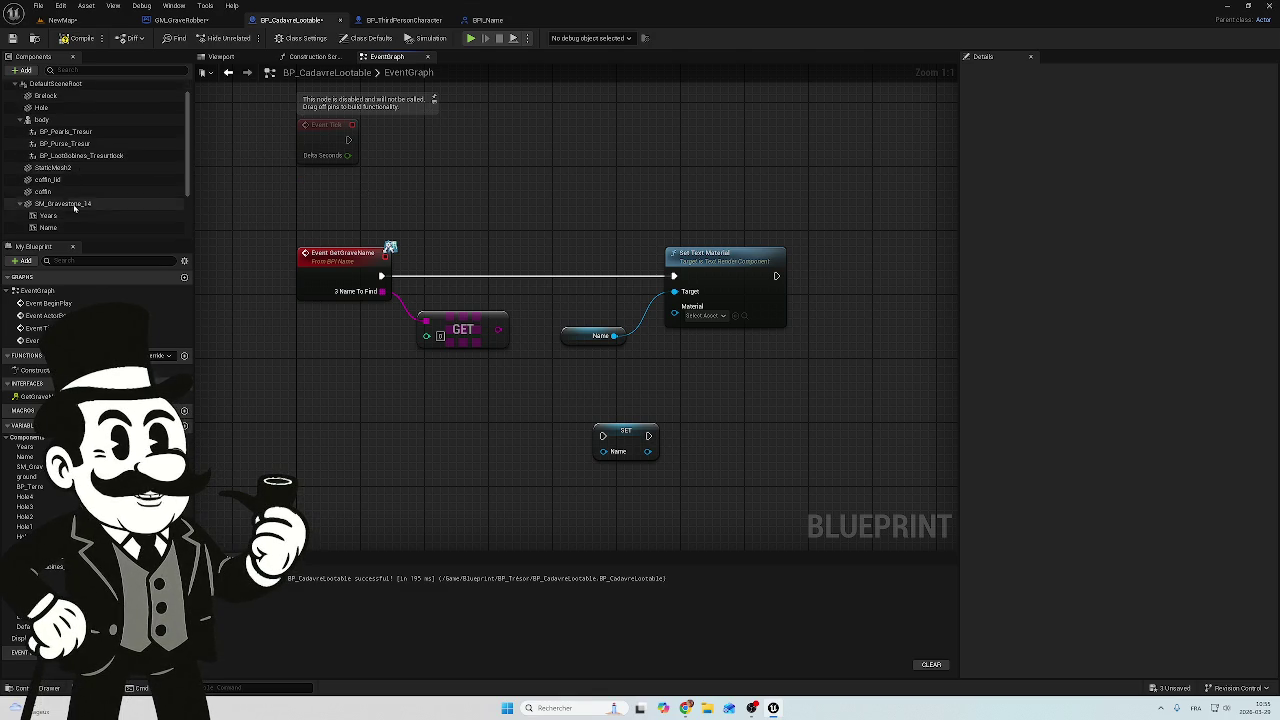
pyautogui.moveTo(62, 212)
pyautogui.mouseDown()
pyautogui.moveTo(466, 441)
pyautogui.moveTo(462, 430)
pyautogui.mouseUp()
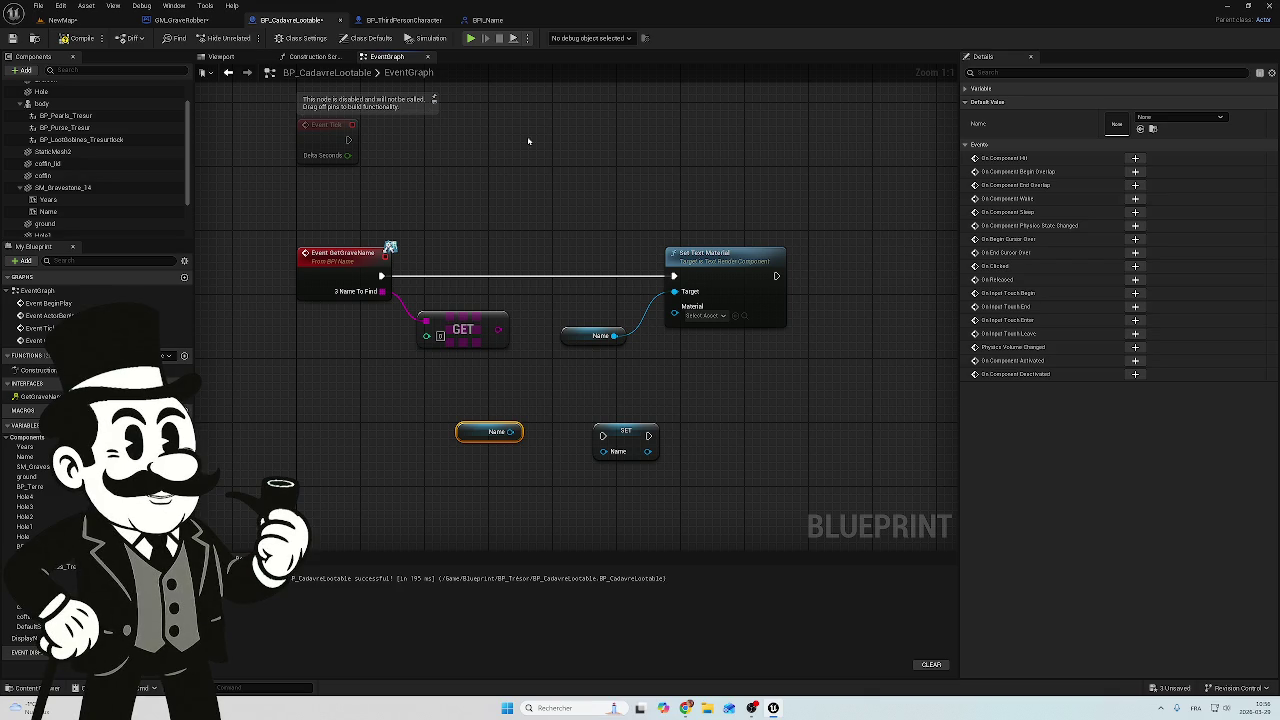
pyautogui.click(300, 38)
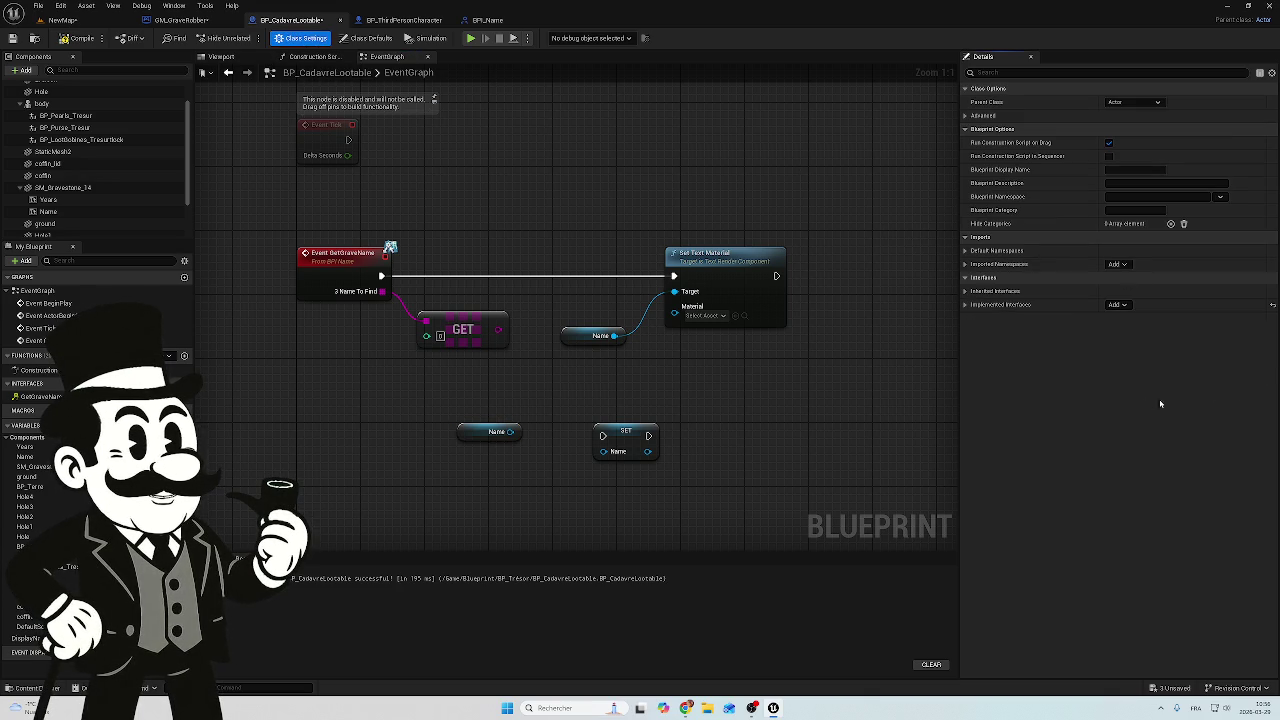
# Add a Set Text node on the Name component and delete the old Set Text Material node
pyautogui.moveTo(510, 431)
pyautogui.mouseDown()
pyautogui.moveTo(566, 411)
pyautogui.moveTo(557, 388)
pyautogui.mouseUp()
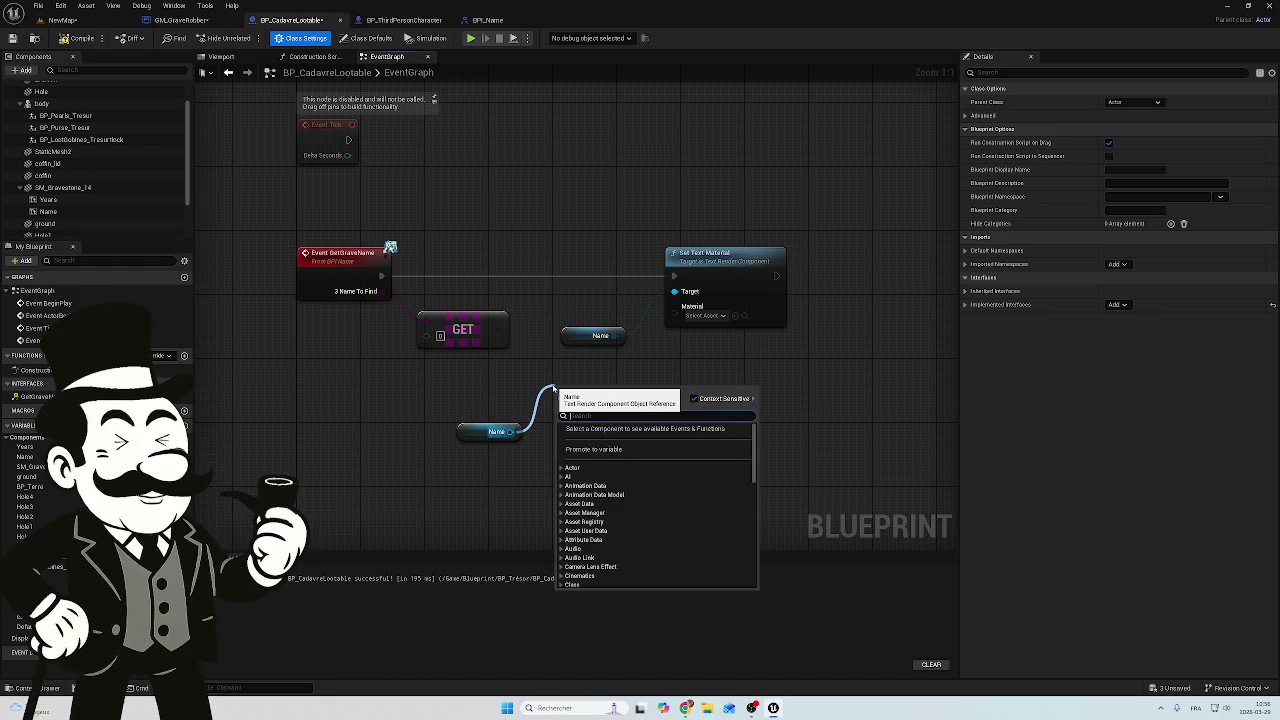
pyautogui.write('set te')
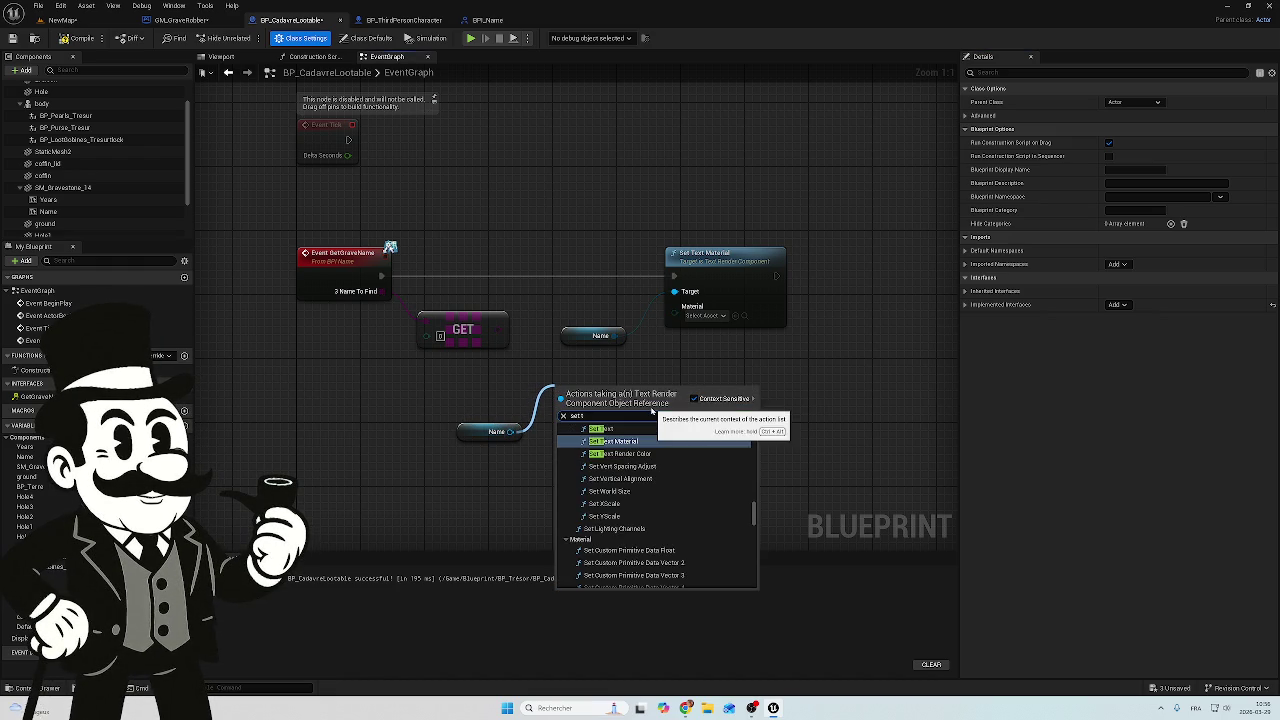
pyautogui.click(622, 429)
pyautogui.moveTo(780, 218)
pyautogui.mouseDown()
pyautogui.moveTo(594, 350)
pyautogui.moveTo(699, 266)
pyautogui.moveTo(694, 243)
pyautogui.mouseUp()
pyautogui.press('Delete')
# Move Name under Set Text, delete the unused SET Name node, and wire the event into Set Text
pyautogui.click(468, 432)
pyautogui.moveTo(468, 432)
pyautogui.mouseDown()
pyautogui.moveTo(565, 366)
pyautogui.moveTo(556, 334)
pyautogui.moveTo(656, 325)
pyautogui.mouseUp()
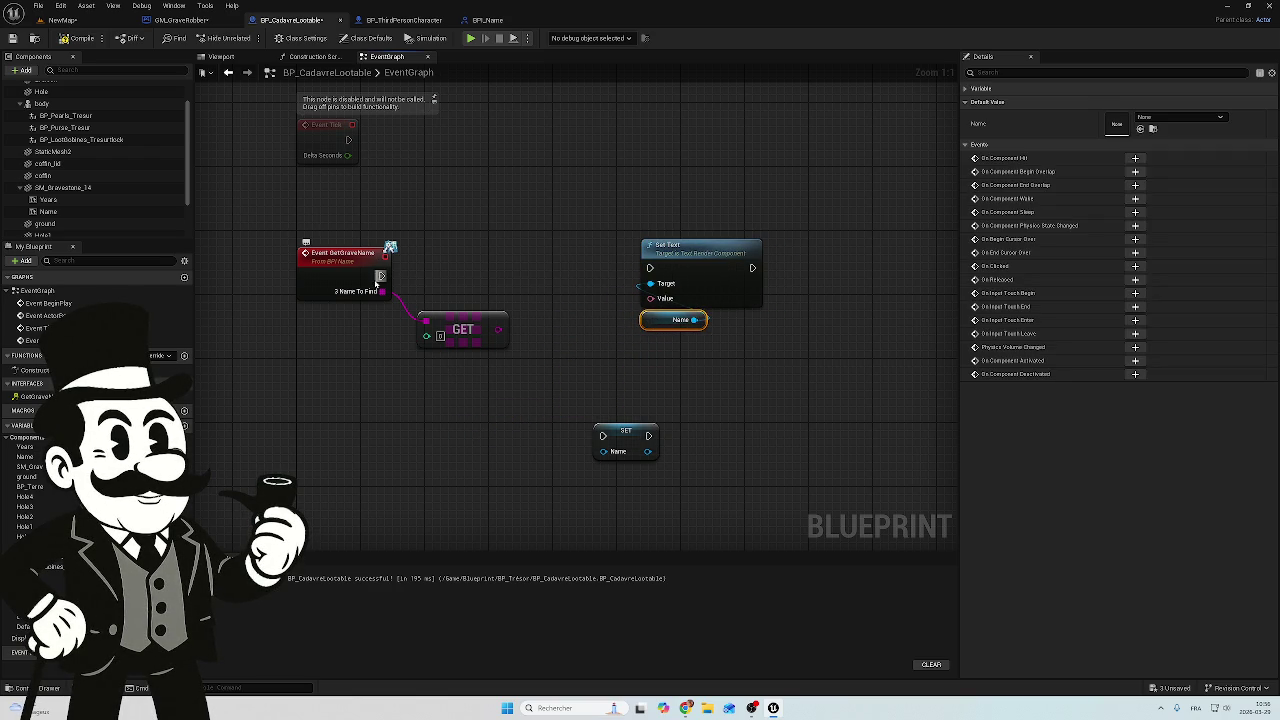
pyautogui.moveTo(663, 409); pyautogui.dragTo(563, 517)
pyautogui.press('Delete')
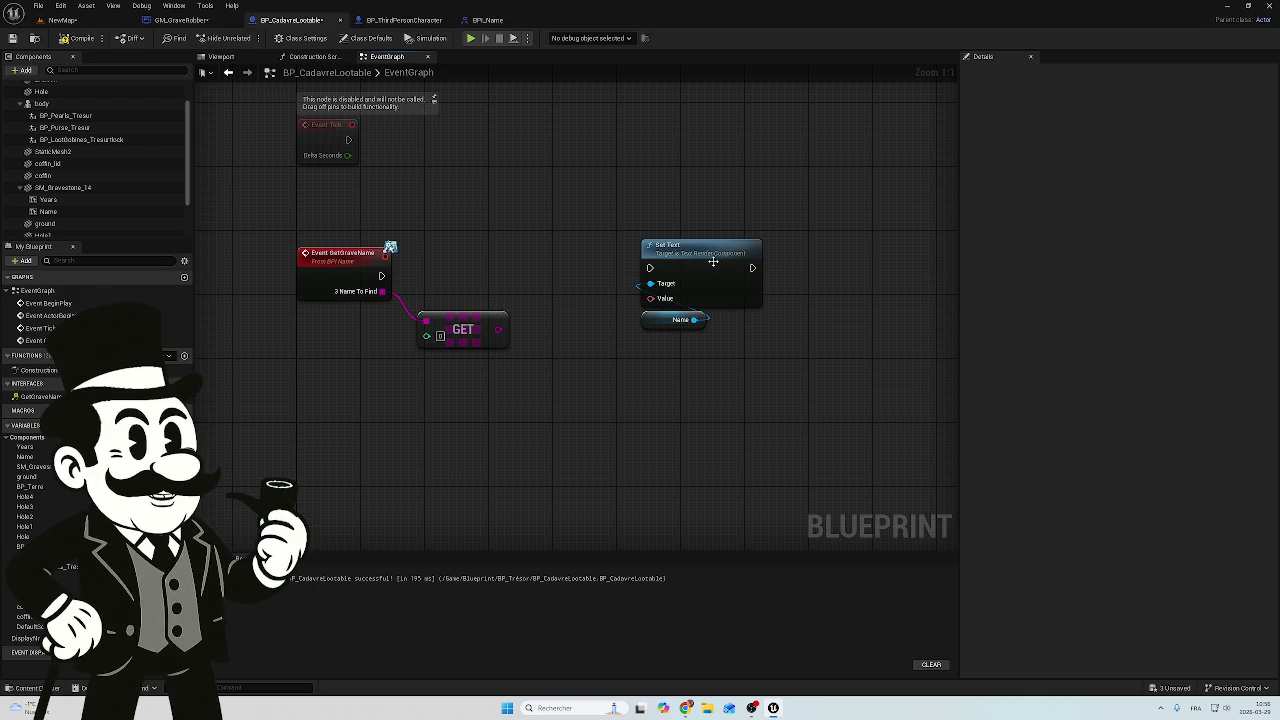
pyautogui.moveTo(381, 276); pyautogui.dragTo(650, 268)
# Reposition Event GetGraveName and GET beside Set Text, with To Text (String) below GET
pyautogui.moveTo(338, 258)
pyautogui.mouseDown()
pyautogui.moveTo(376, 246)
pyautogui.moveTo(369, 254)
pyautogui.mouseUp()
pyautogui.click(481, 326)
pyautogui.moveTo(481, 326)
pyautogui.mouseDown()
pyautogui.moveTo(496, 316)
pyautogui.moveTo(398, 317)
pyautogui.moveTo(544, 301)
pyautogui.moveTo(524, 295)
pyautogui.moveTo(651, 298)
pyautogui.mouseUp()
pyautogui.moveTo(578, 258)
pyautogui.mouseDown()
pyautogui.moveTo(564, 345)
pyautogui.moveTo(577, 364)
pyautogui.moveTo(512, 326)
pyautogui.mouseUp()
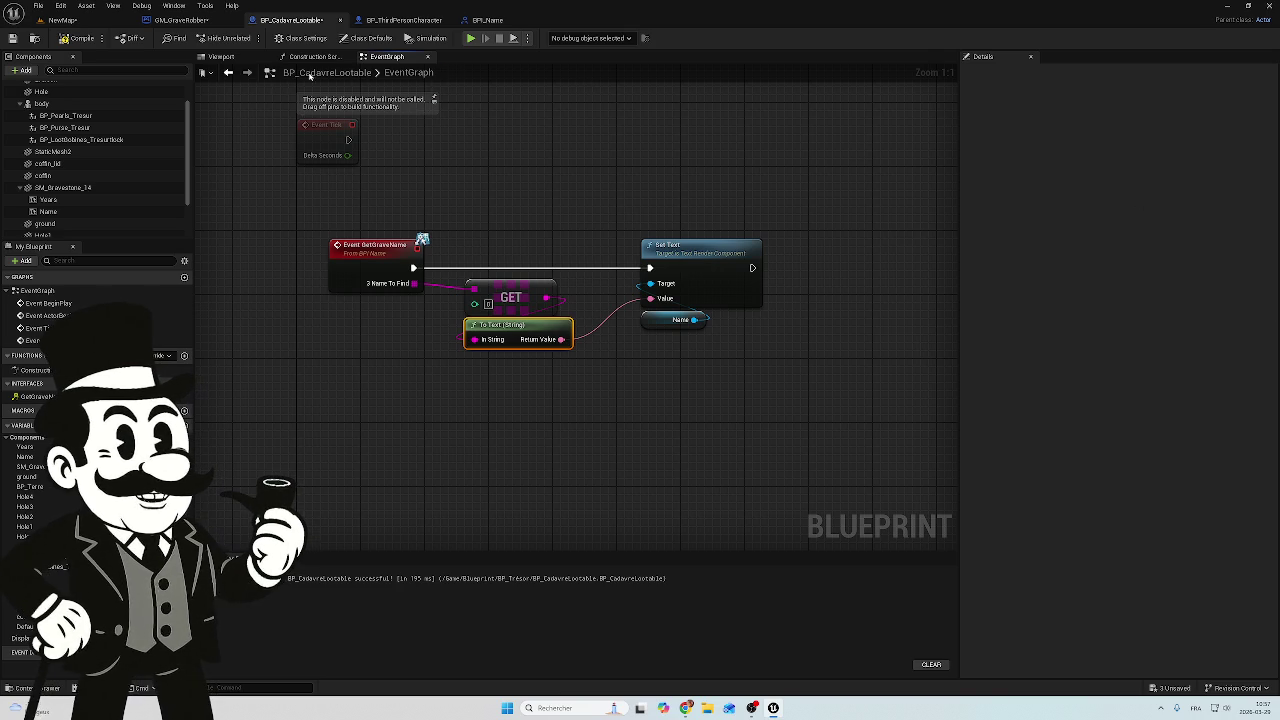
# Run a quick play session, stop it, then save the unsaved Blueprint changes
pyautogui.click(471, 38)
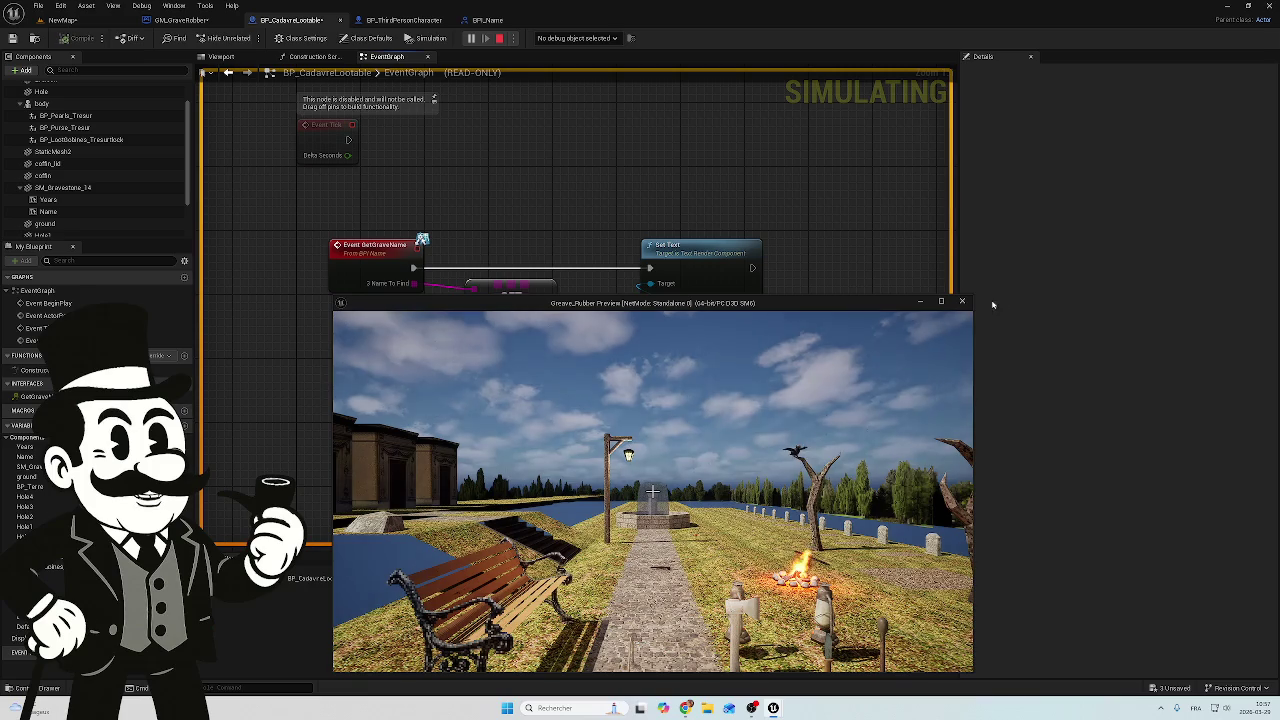
pyautogui.click(962, 301)
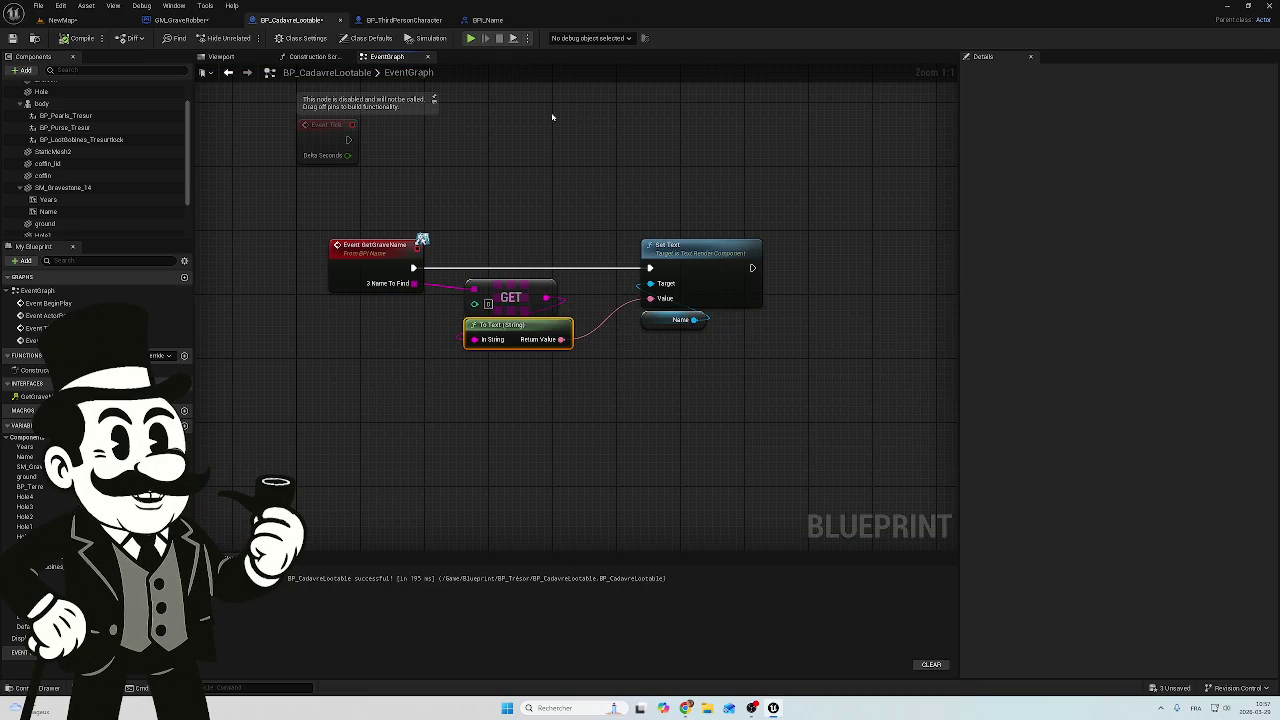
pyautogui.click(1168, 688)
pyautogui.click(720, 466)
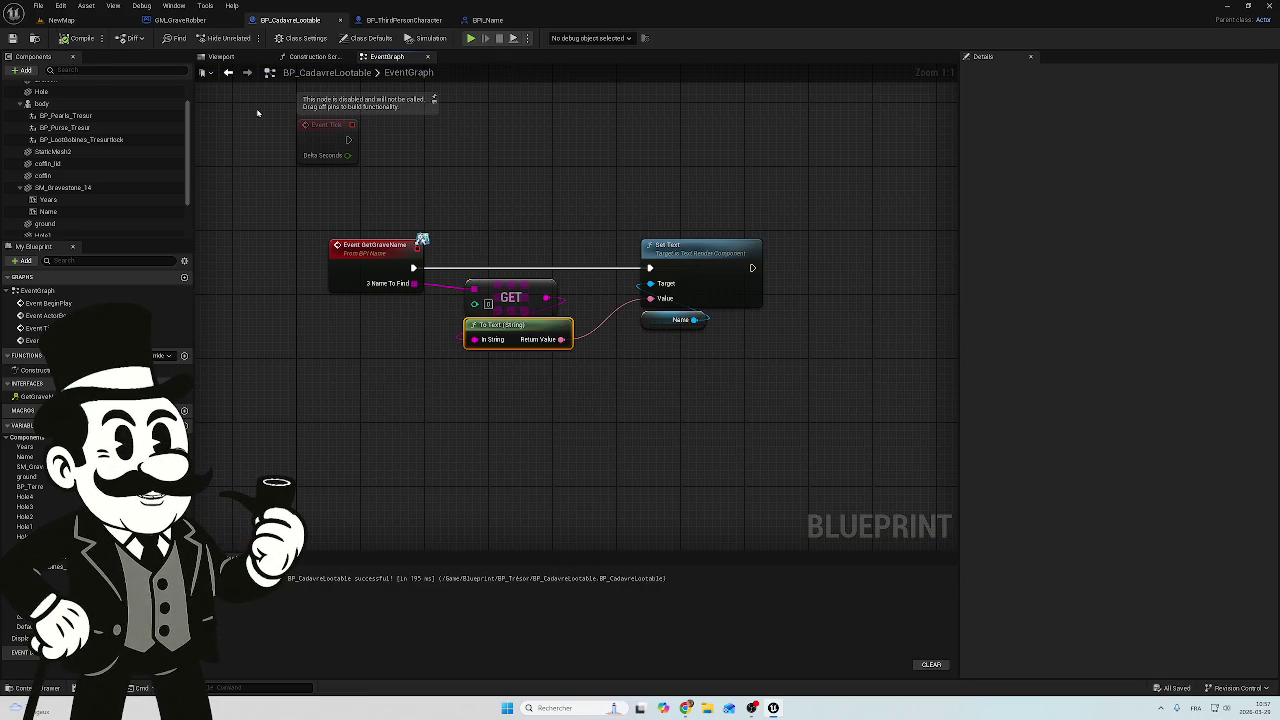
# Play-test NewMap by walking up to a tombstone that still reads 'Text Text'
pyautogui.click(60, 20)
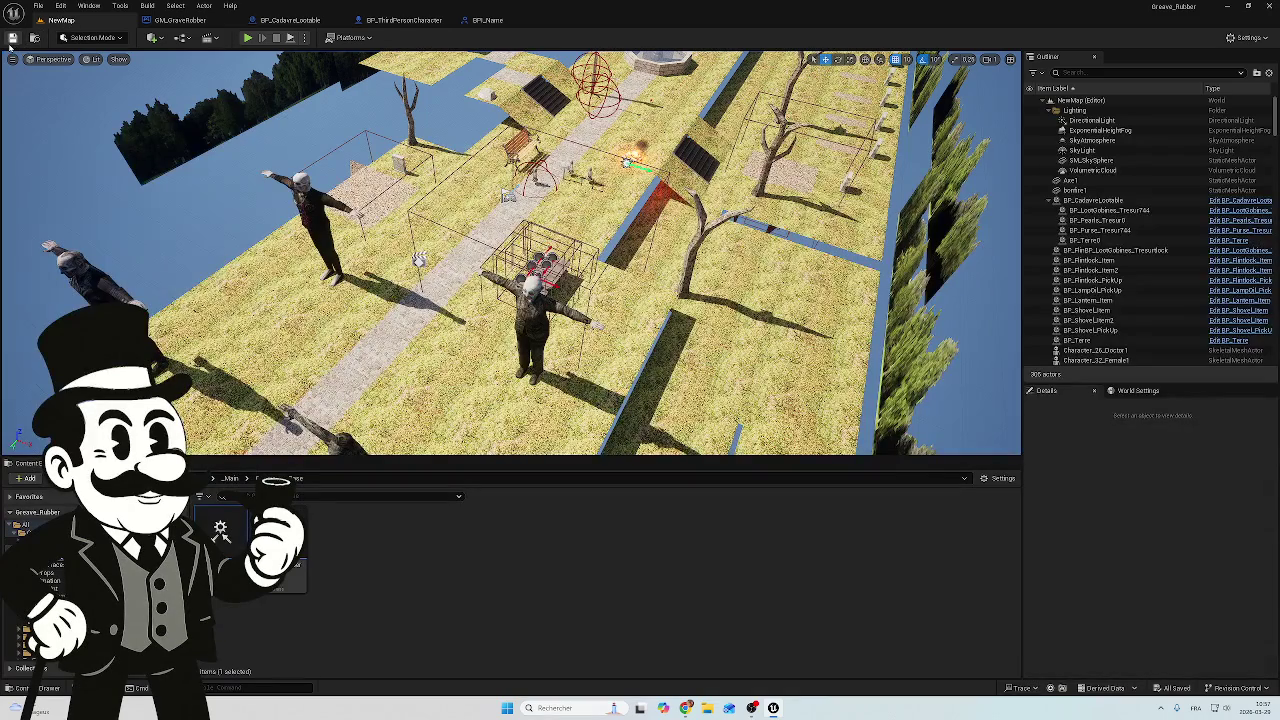
pyautogui.click(247, 37)
pyautogui.click(460, 201)
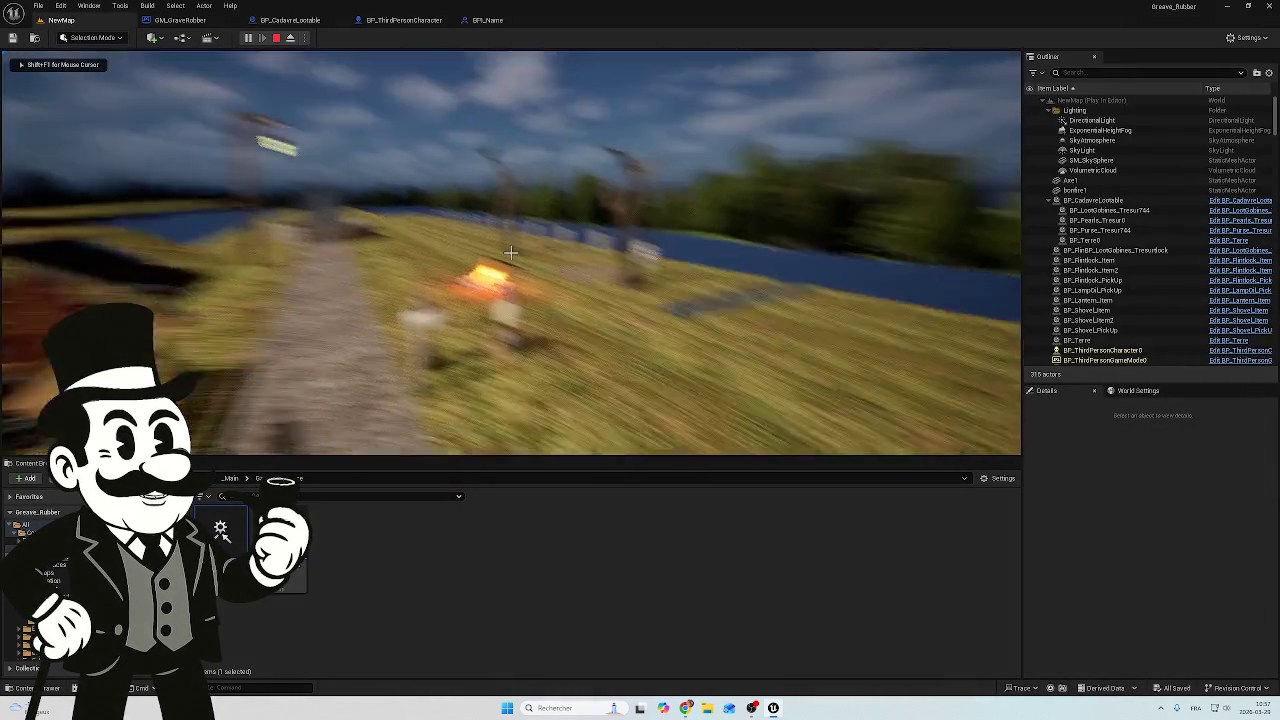
pyautogui.press('w')
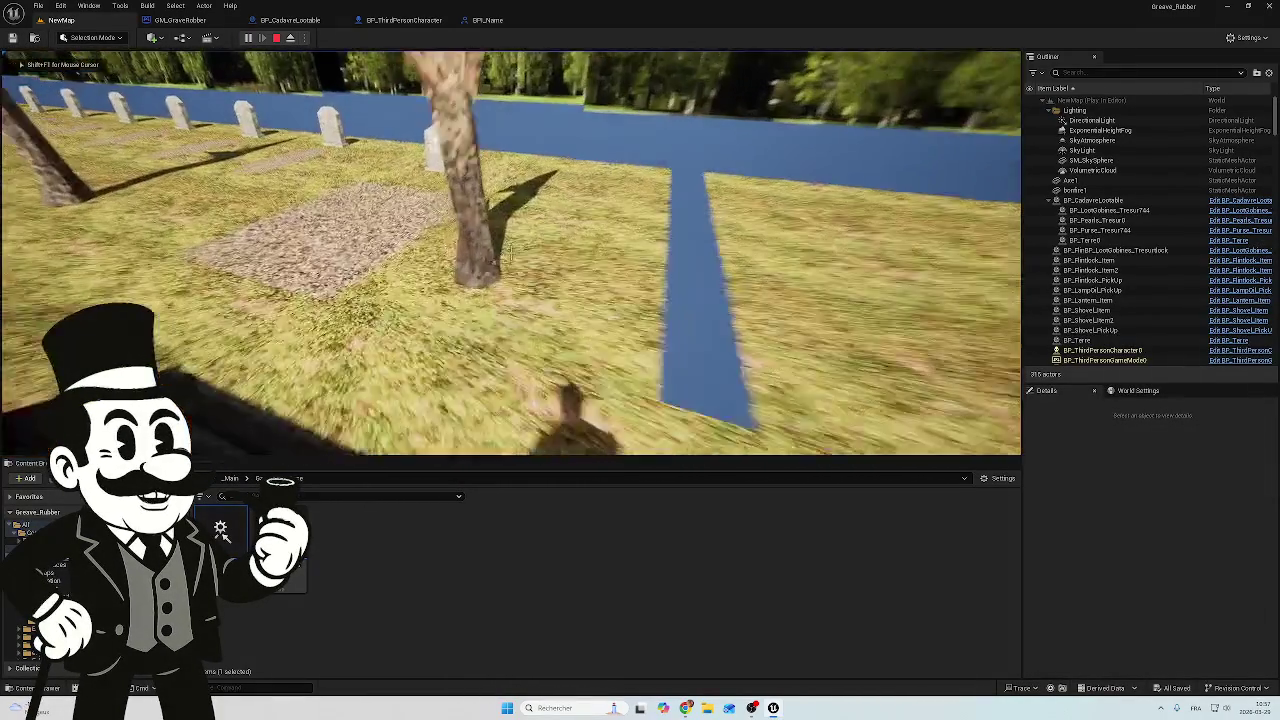
pyautogui.press('w')
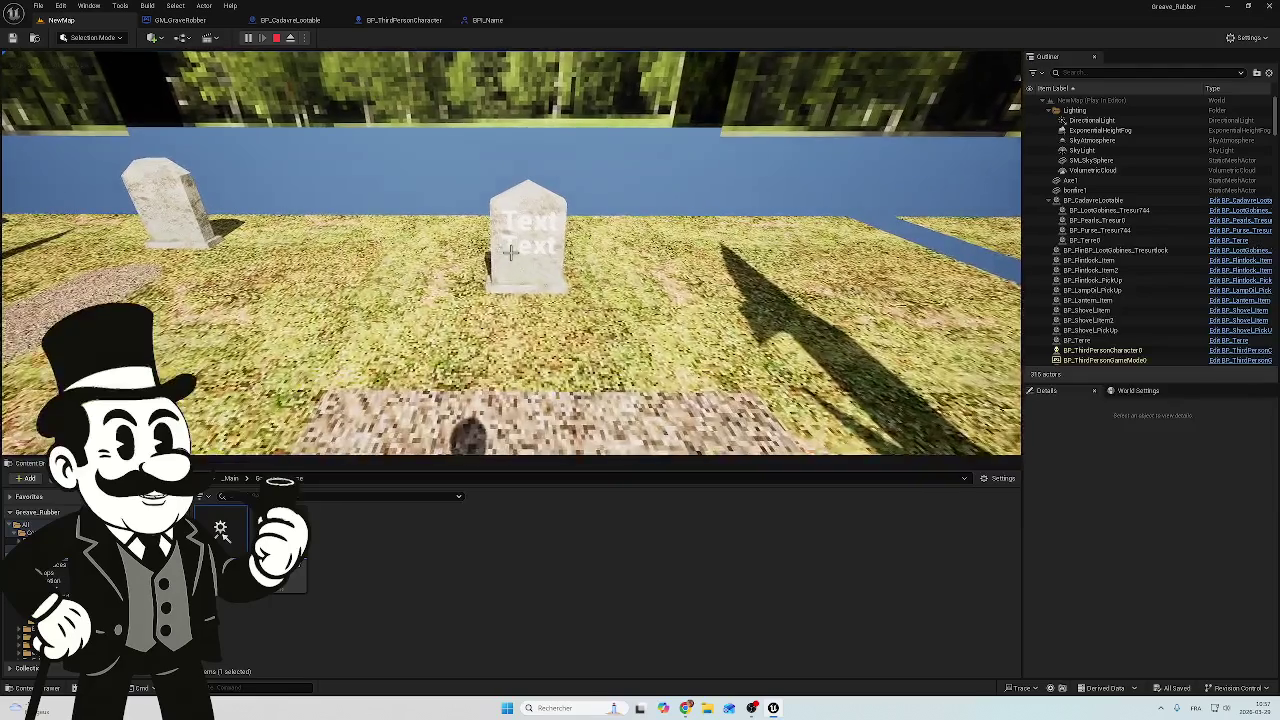
pyautogui.press('w')
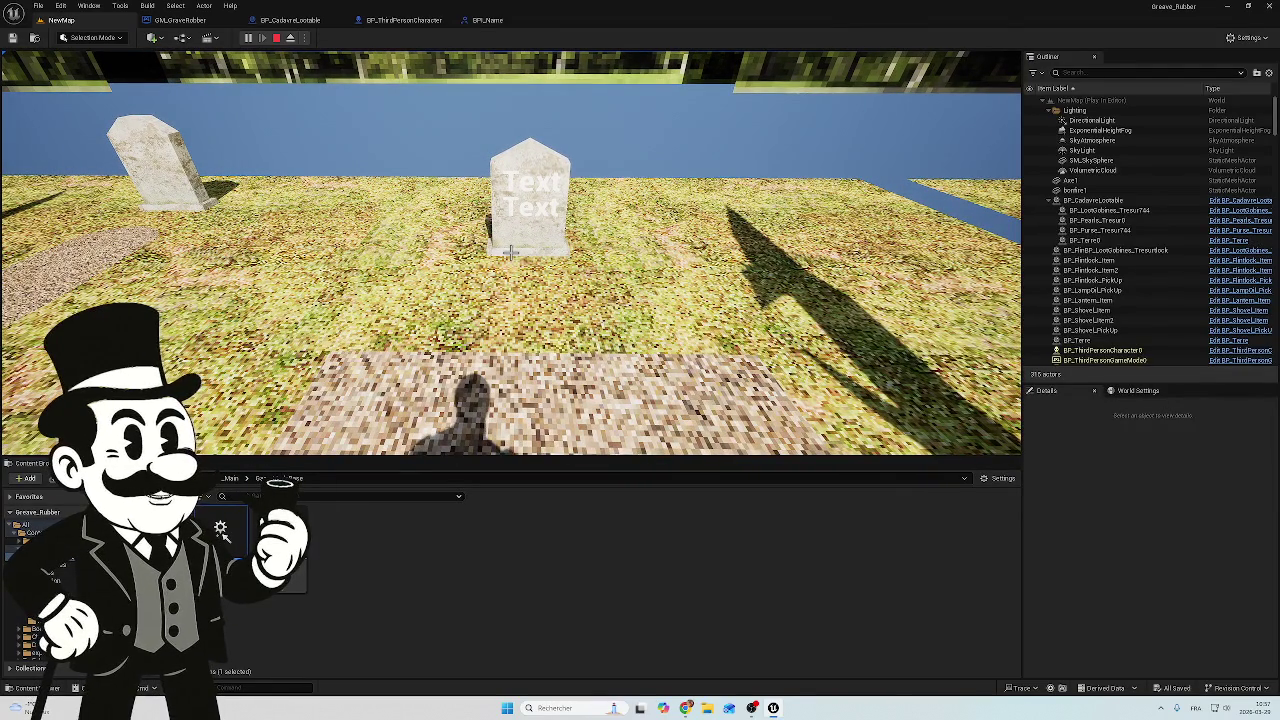
pyautogui.press('Escape')
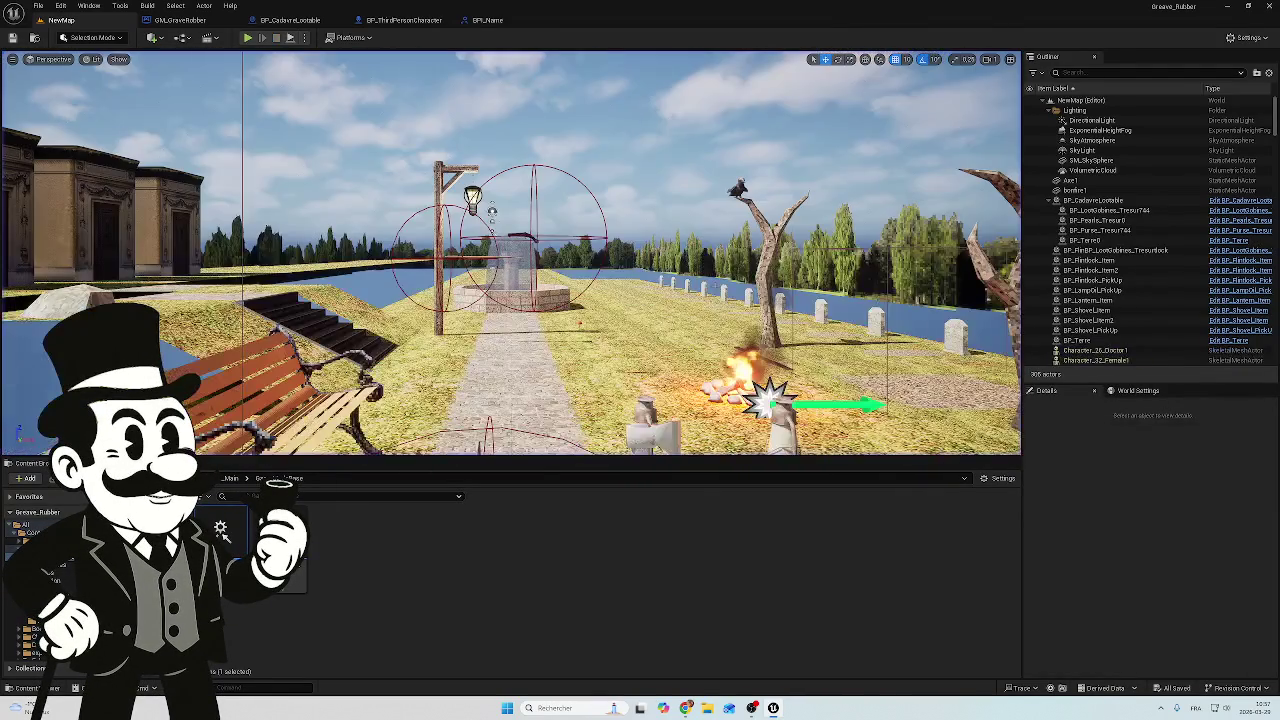
pyautogui.click(180, 20)
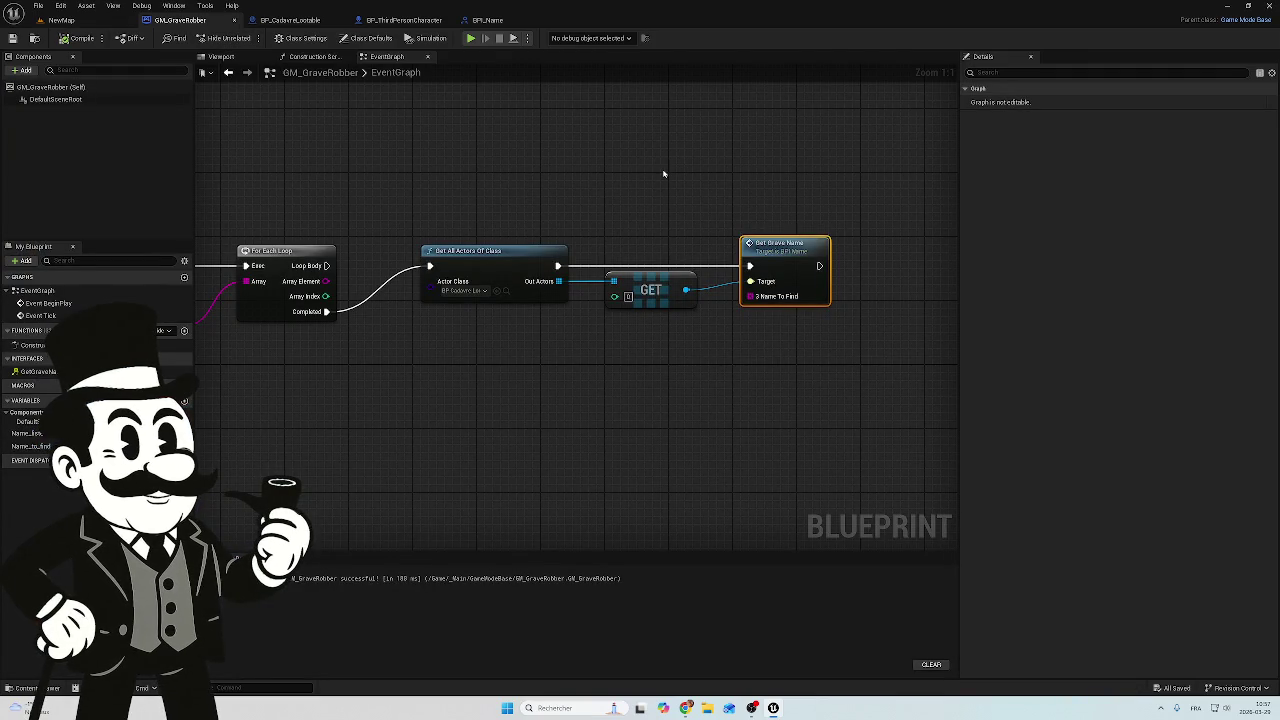
# Pan GM_GraveRobber's Event Graph left to show Event BeginPlay, Shuffle and For Each Loop
pyautogui.moveTo(663, 174); pyautogui.dragTo(723, 189)
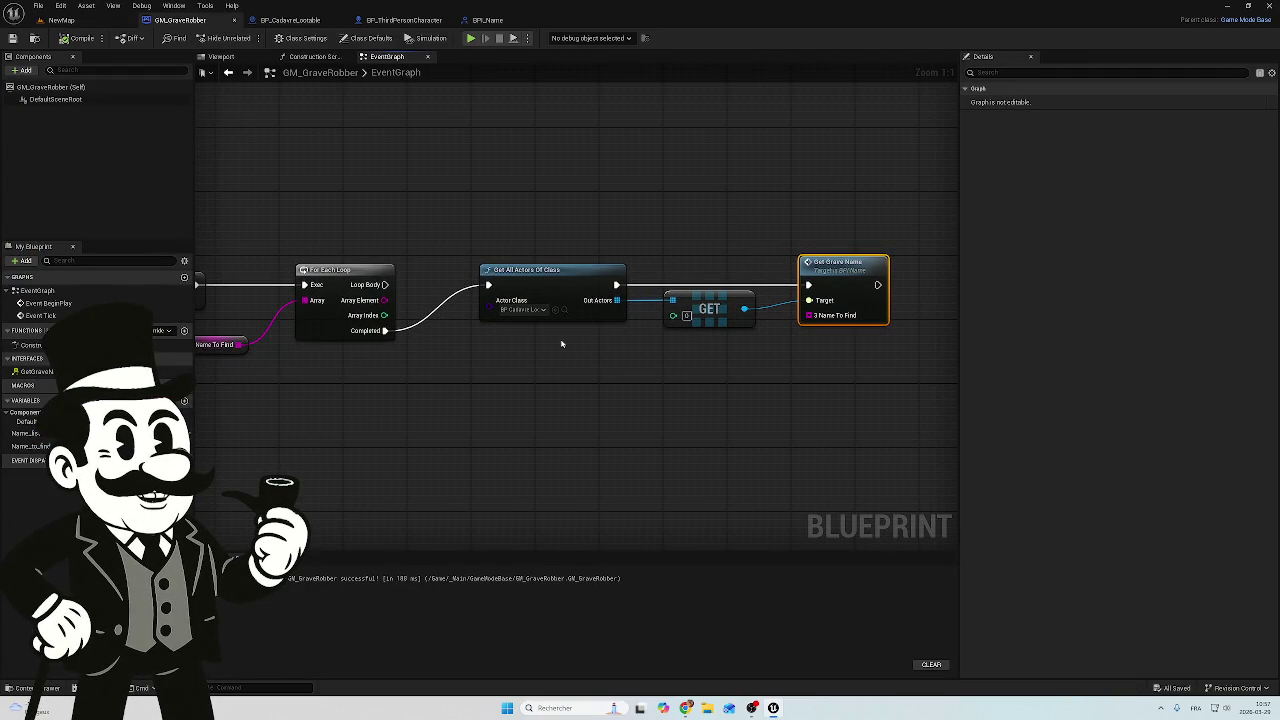
pyautogui.moveTo(561, 343)
pyautogui.mouseDown()
pyautogui.moveTo(626, 314)
pyautogui.moveTo(843, 315)
pyautogui.mouseUp()
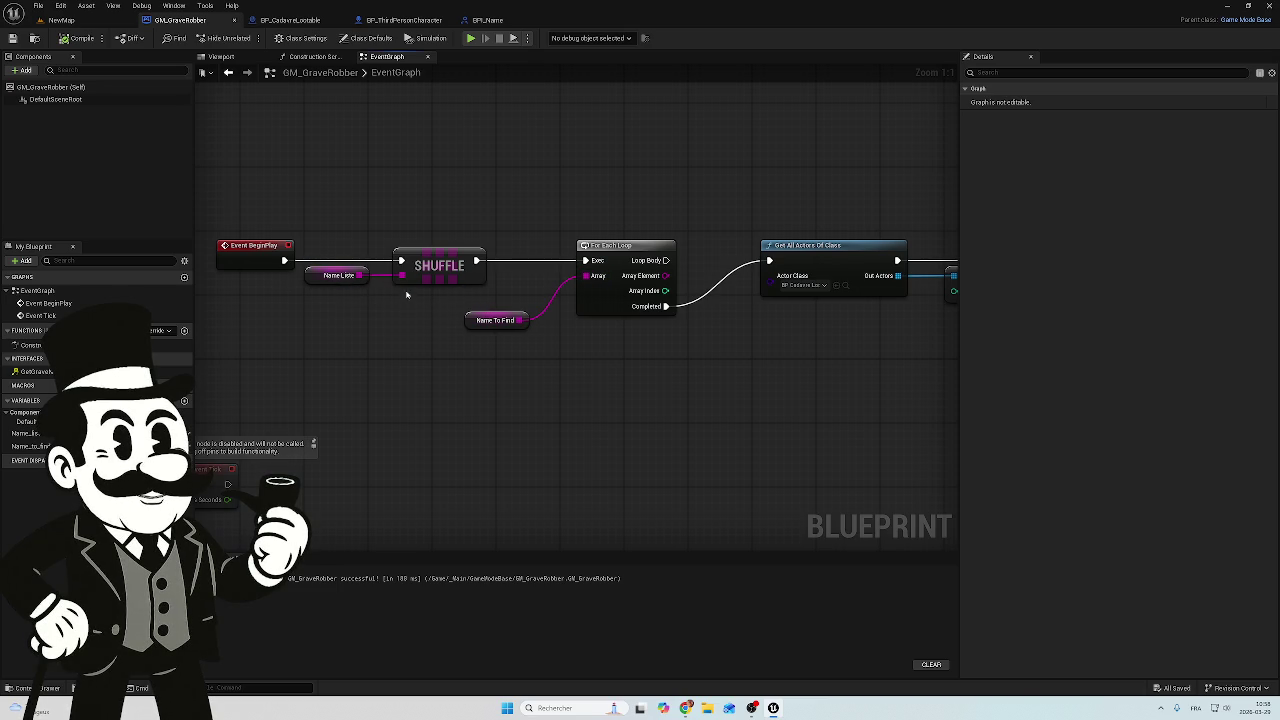
# Delete the Name To Find getter and wire Name Liste into the For Each Loop's Array input
pyautogui.moveTo(311, 276)
pyautogui.mouseDown()
pyautogui.moveTo(366, 321)
pyautogui.moveTo(382, 302)
pyautogui.moveTo(342, 321)
pyautogui.mouseUp()
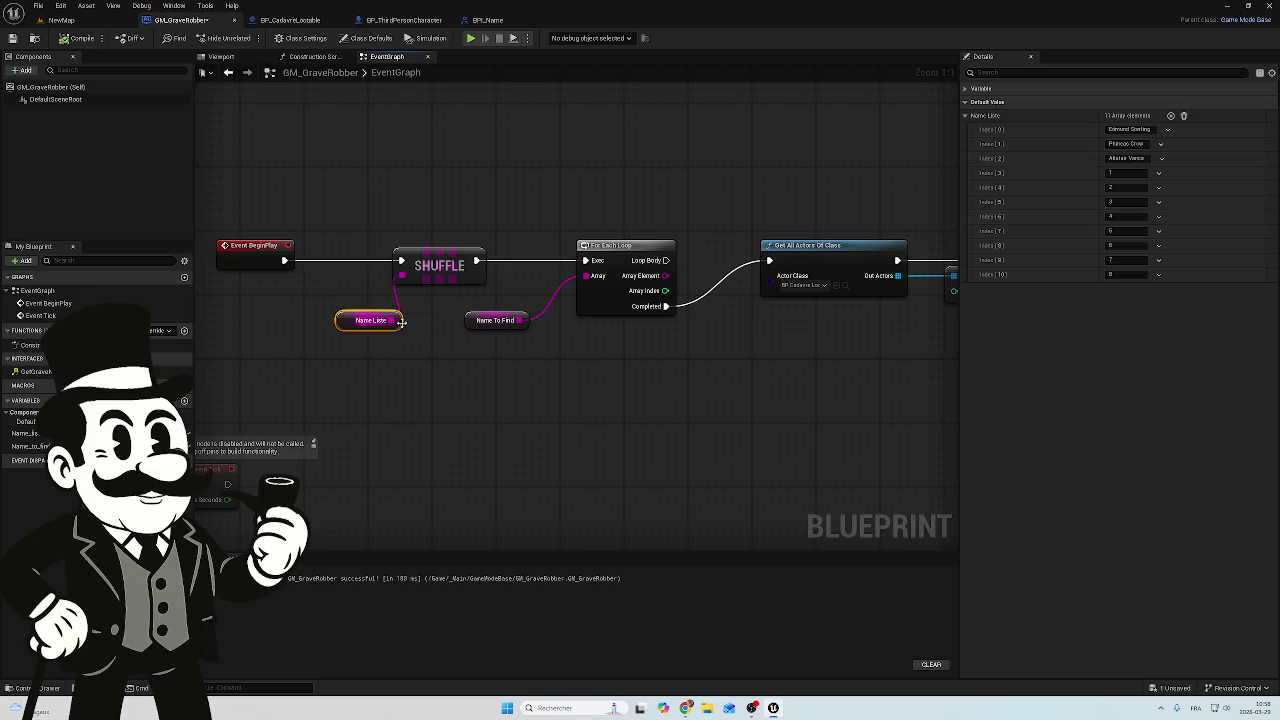
pyautogui.click(497, 320)
pyautogui.press('Delete')
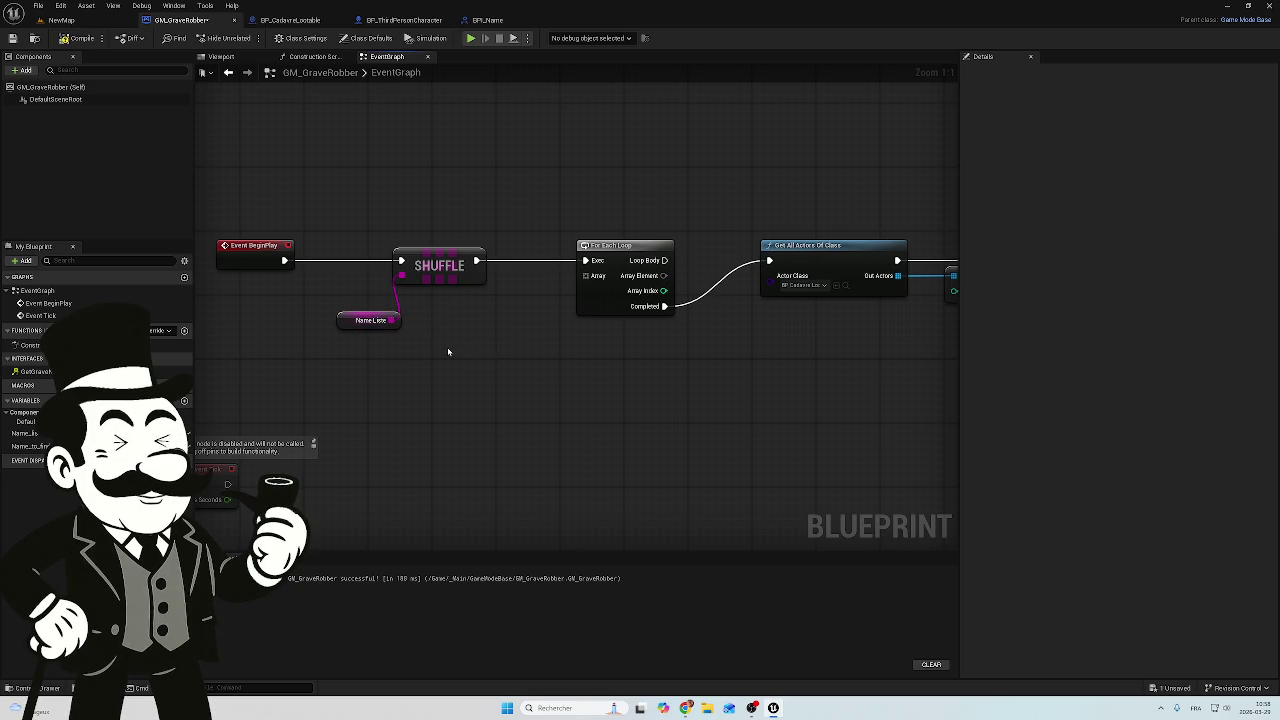
pyautogui.moveTo(392, 320); pyautogui.dragTo(586, 275)
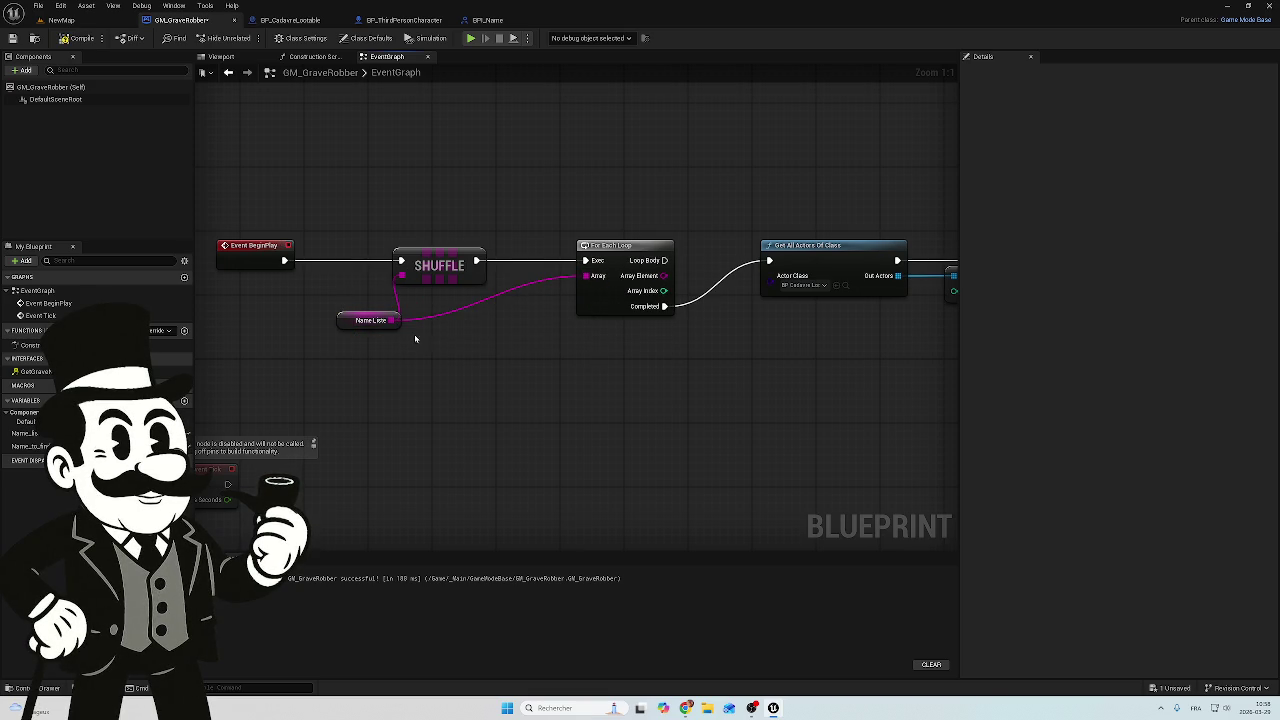
pyautogui.moveTo(370, 314); pyautogui.dragTo(356, 320)
# Add a SET Name To Find node fed by the loop's Array Element
pyautogui.moveTo(643, 171); pyautogui.dragTo(571, 229)
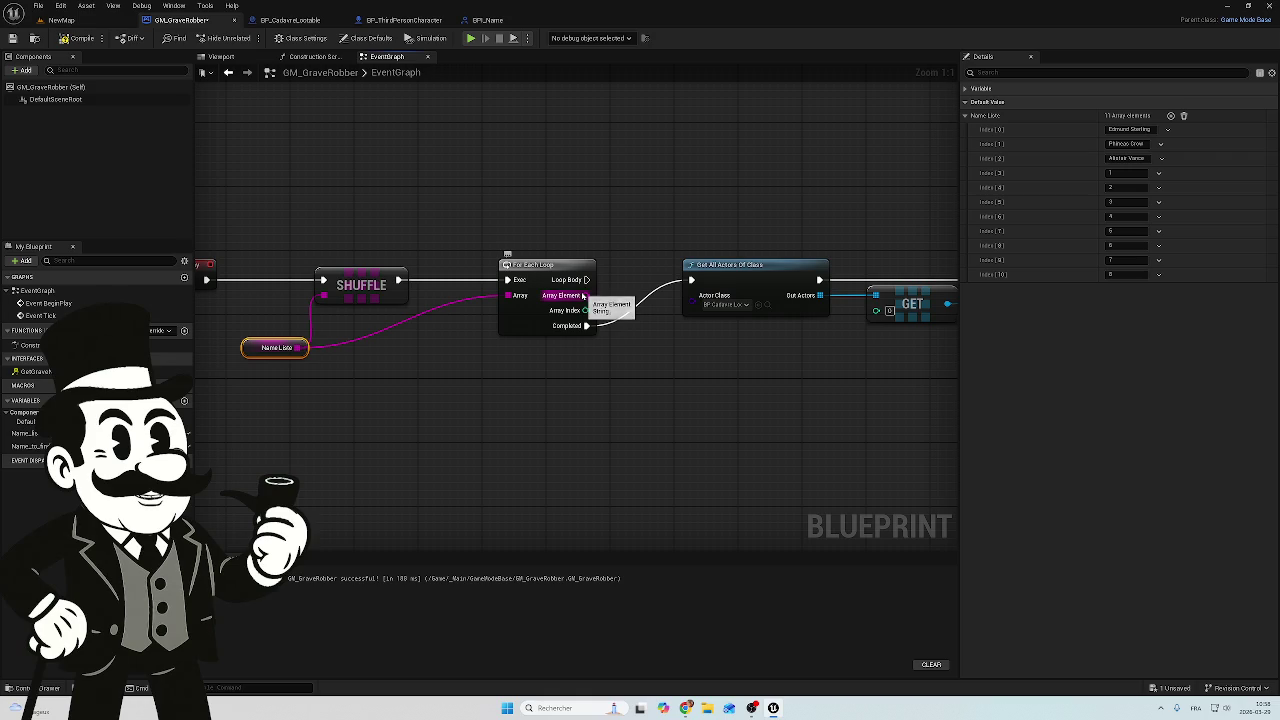
pyautogui.moveTo(584, 296)
pyautogui.mouseDown()
pyautogui.moveTo(600, 302)
pyautogui.moveTo(537, 229)
pyautogui.mouseUp()
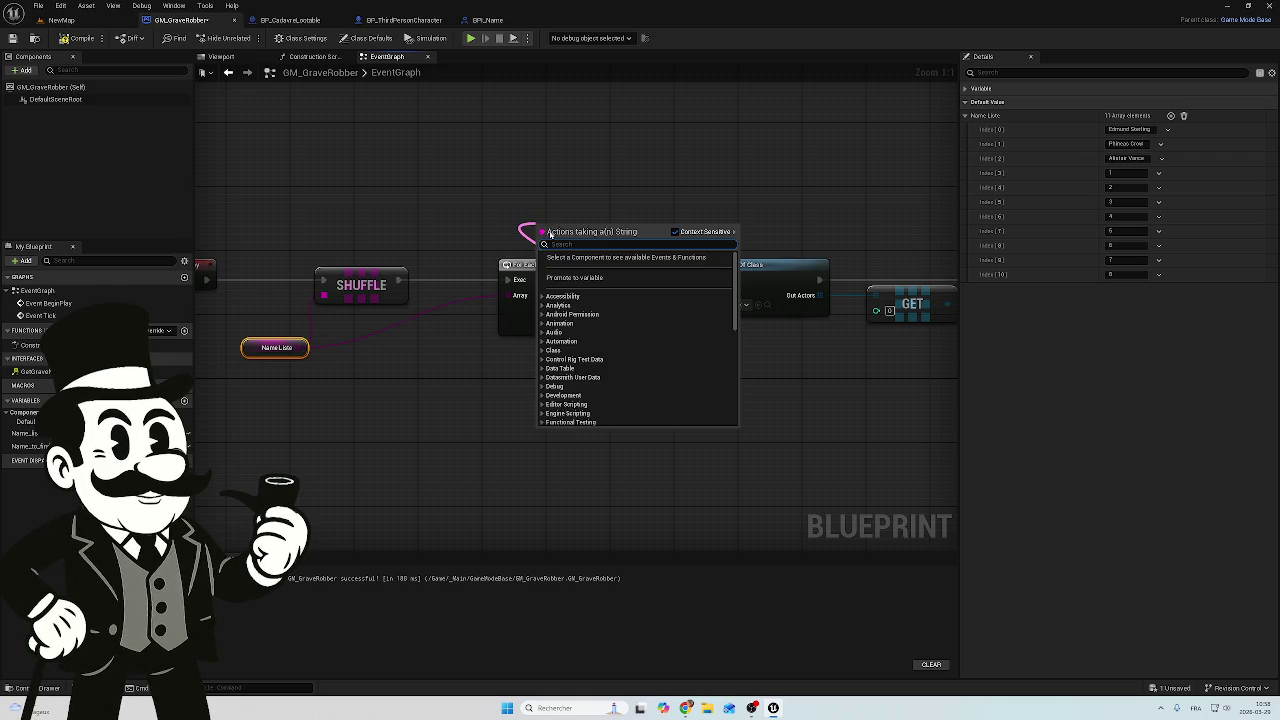
pyautogui.write('na')
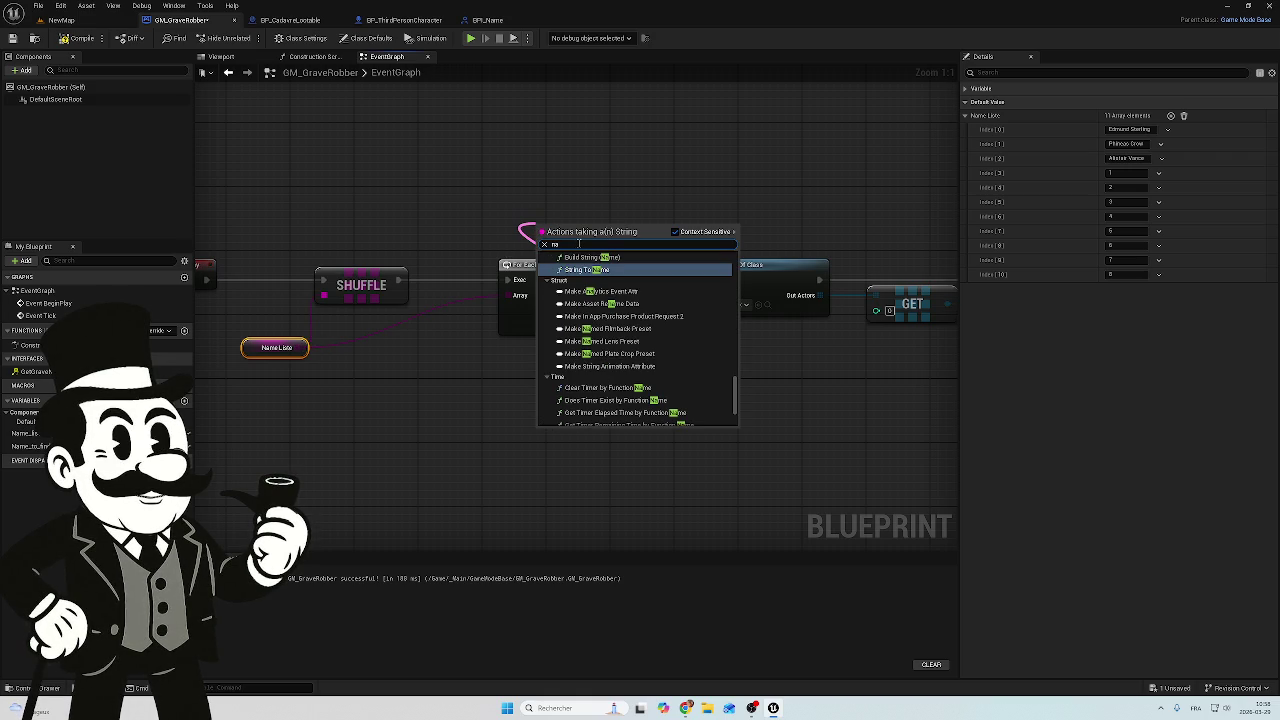
pyautogui.write('m')
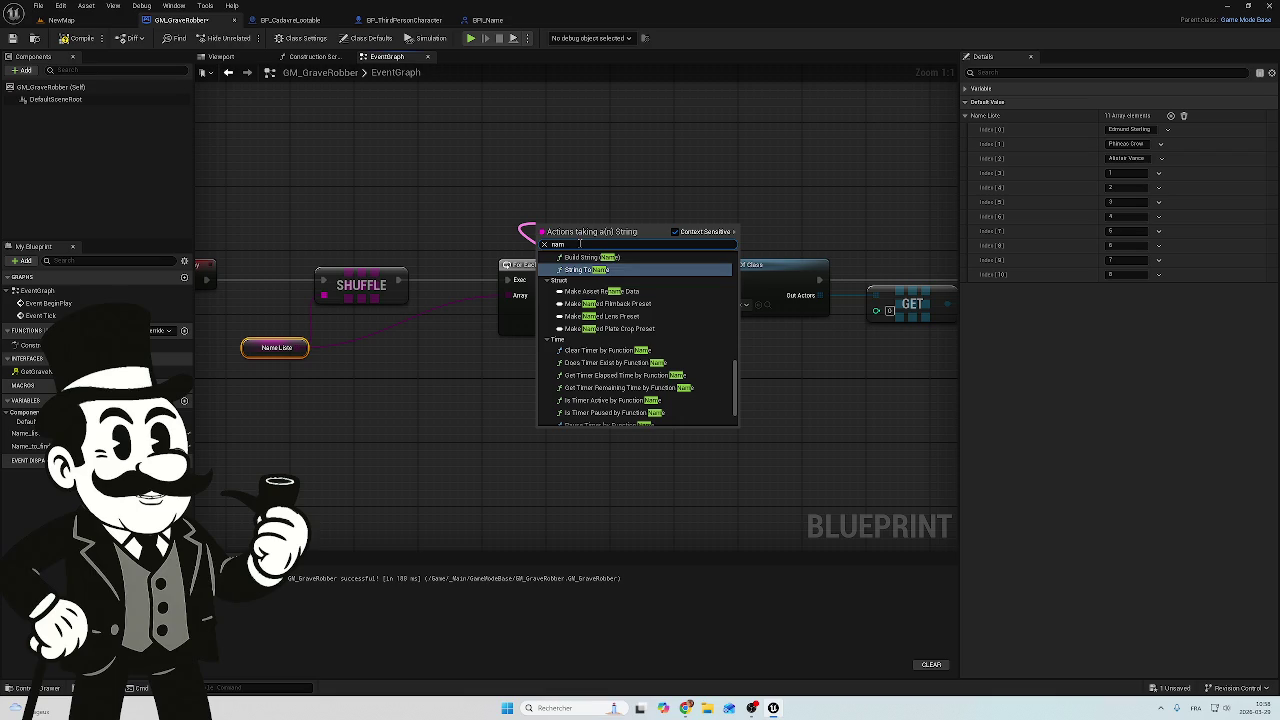
pyautogui.click(423, 242)
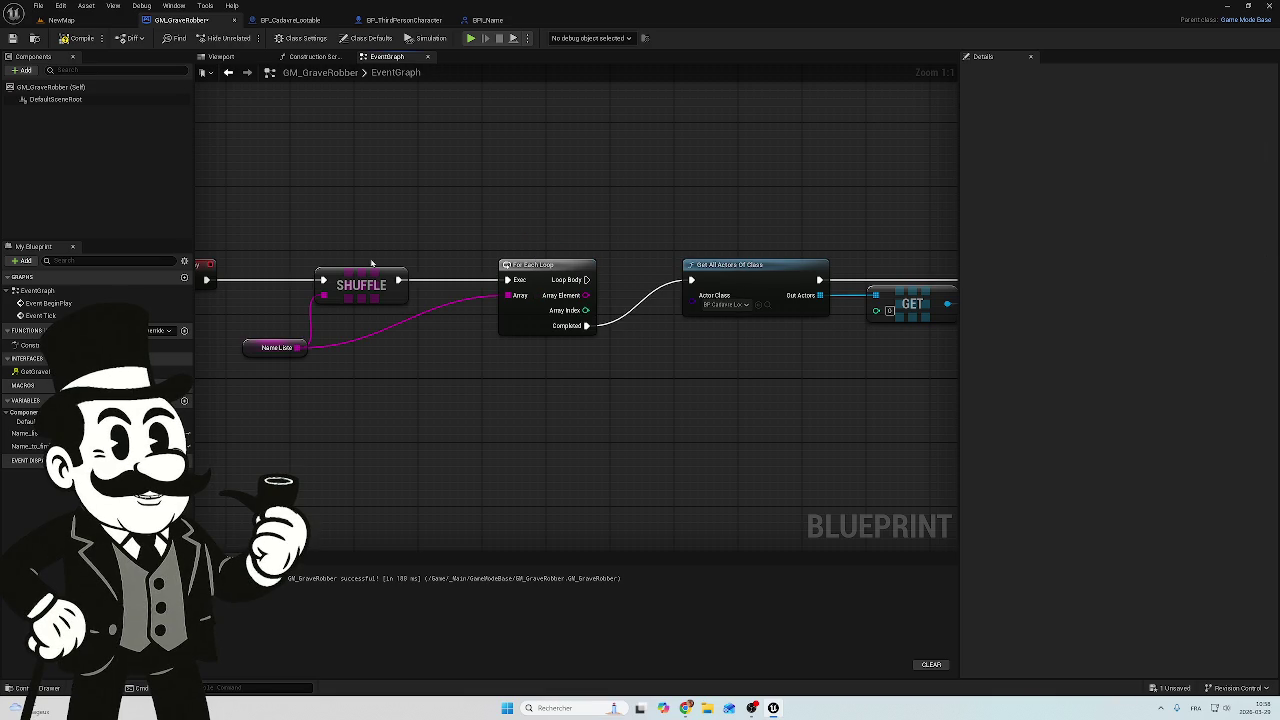
pyautogui.click(33, 447)
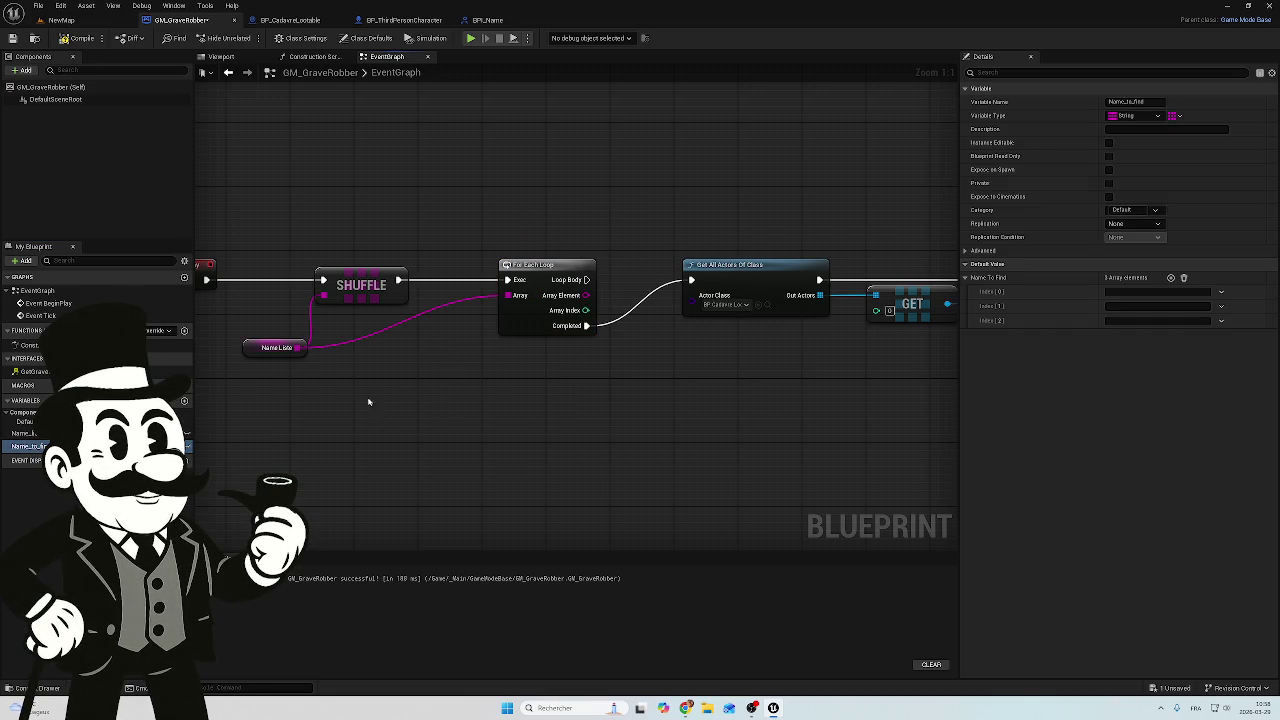
pyautogui.moveTo(38, 452)
pyautogui.mouseDown()
pyautogui.moveTo(350, 452)
pyautogui.moveTo(545, 300)
pyautogui.moveTo(549, 240)
pyautogui.mouseUp()
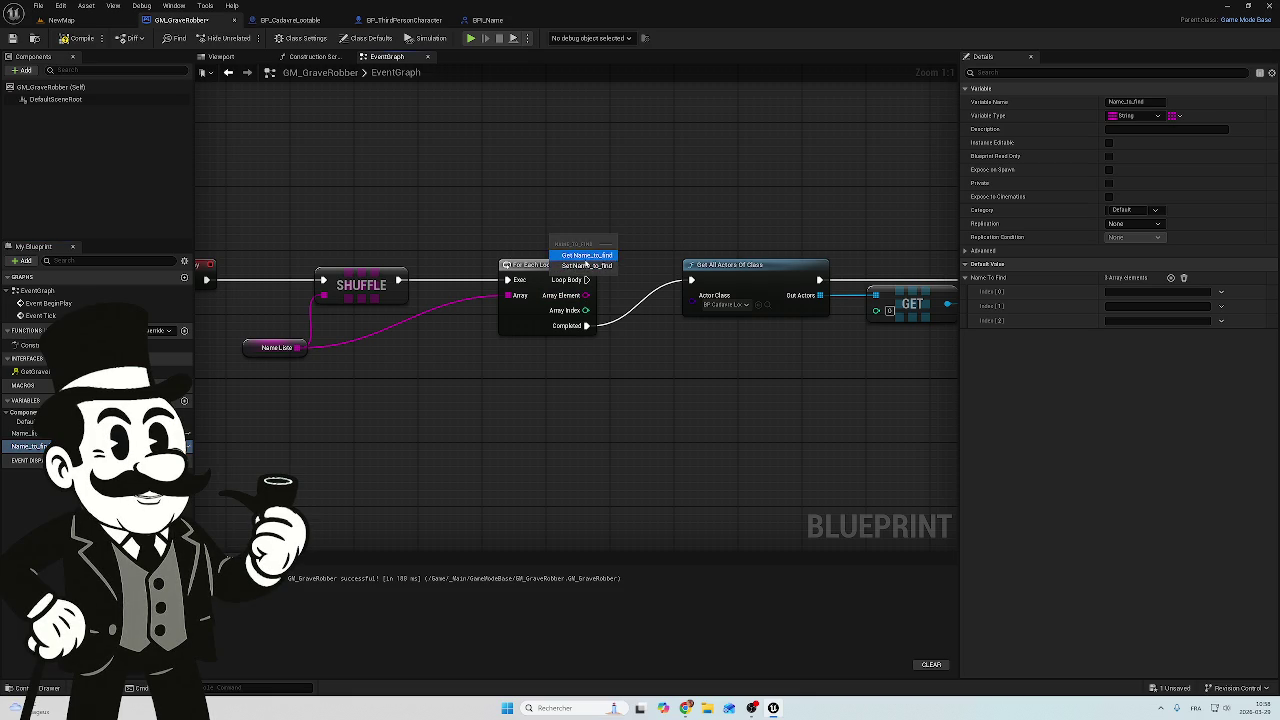
pyautogui.click(588, 268)
pyautogui.moveTo(585, 235); pyautogui.dragTo(605, 205)
pyautogui.moveTo(585, 295)
pyautogui.mouseDown()
pyautogui.moveTo(588, 305)
pyautogui.moveTo(572, 224)
pyautogui.moveTo(679, 181)
pyautogui.moveTo(573, 208)
pyautogui.moveTo(675, 230)
pyautogui.mouseUp()
# Shift the SET, Make Array and actor query nodes right to make room
pyautogui.click(598, 205)
pyautogui.click(700, 155)
pyautogui.click(637, 217)
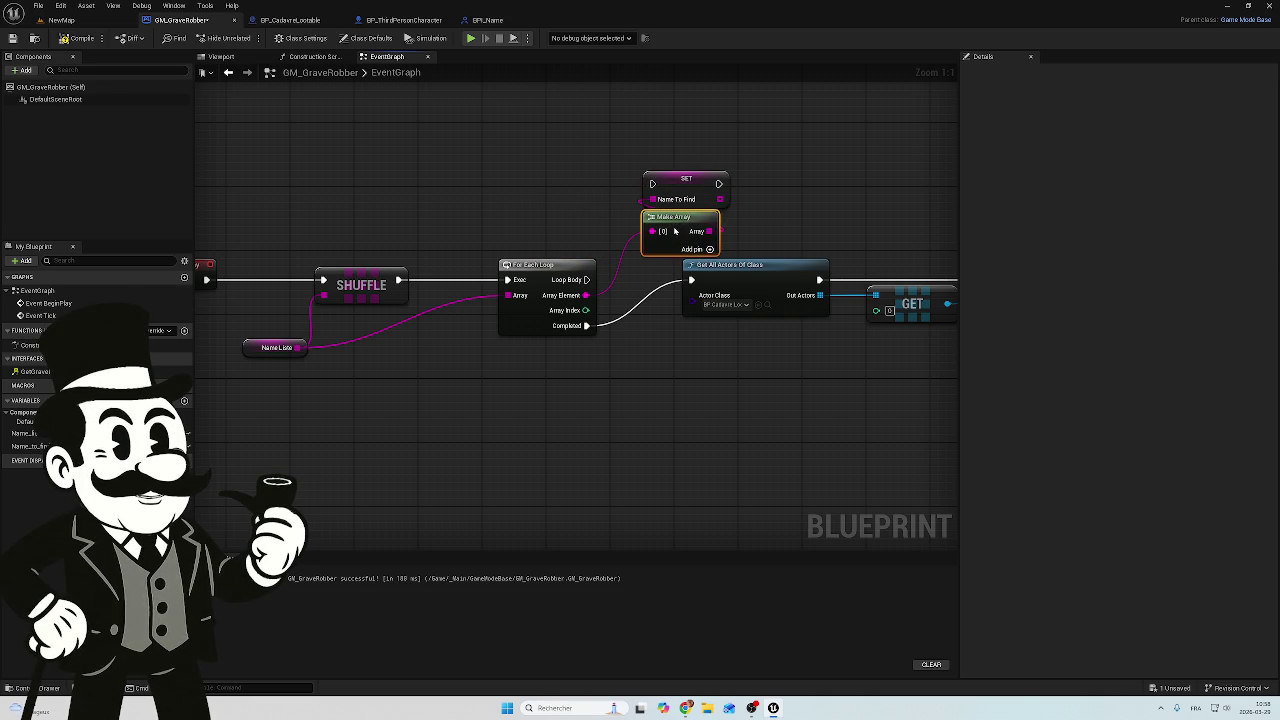
pyautogui.scroll(-2, 677, 197)
pyautogui.click(660, 322)
pyautogui.moveTo(563, 294); pyautogui.dragTo(677, 294)
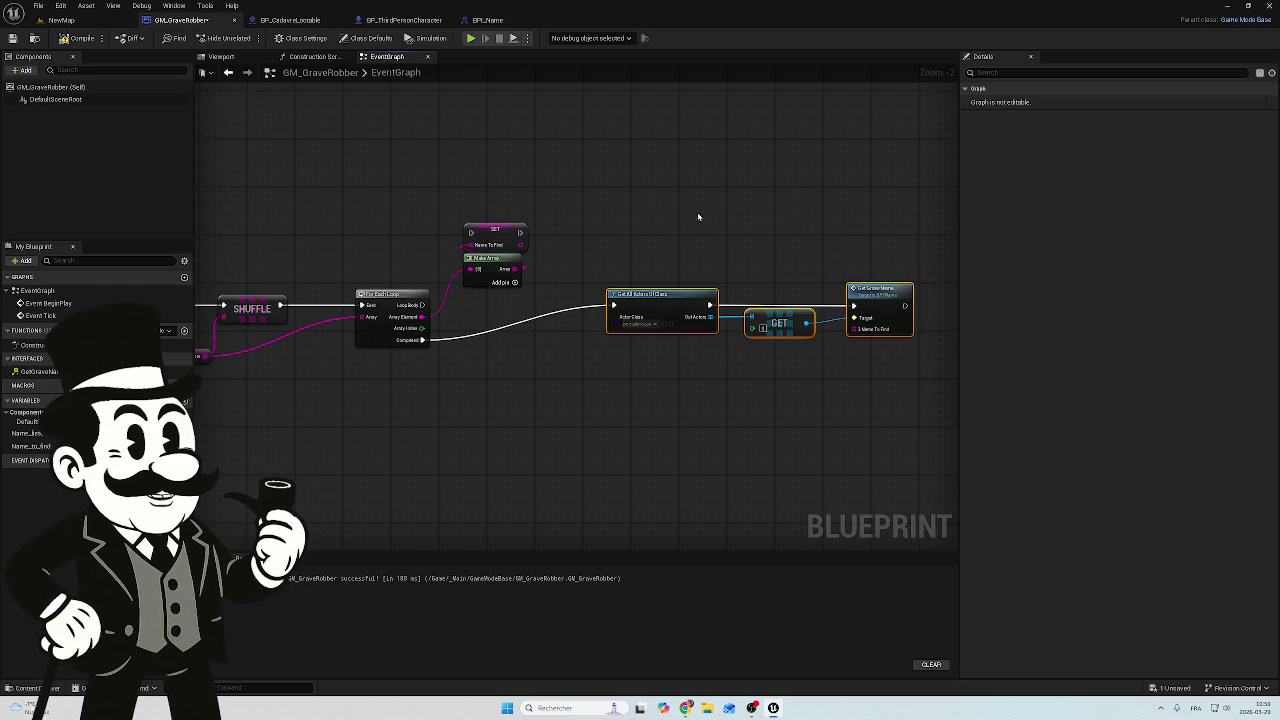
# Place SET and Make Array after the loop, running Completed into SET Name To Find
pyautogui.click(490, 232)
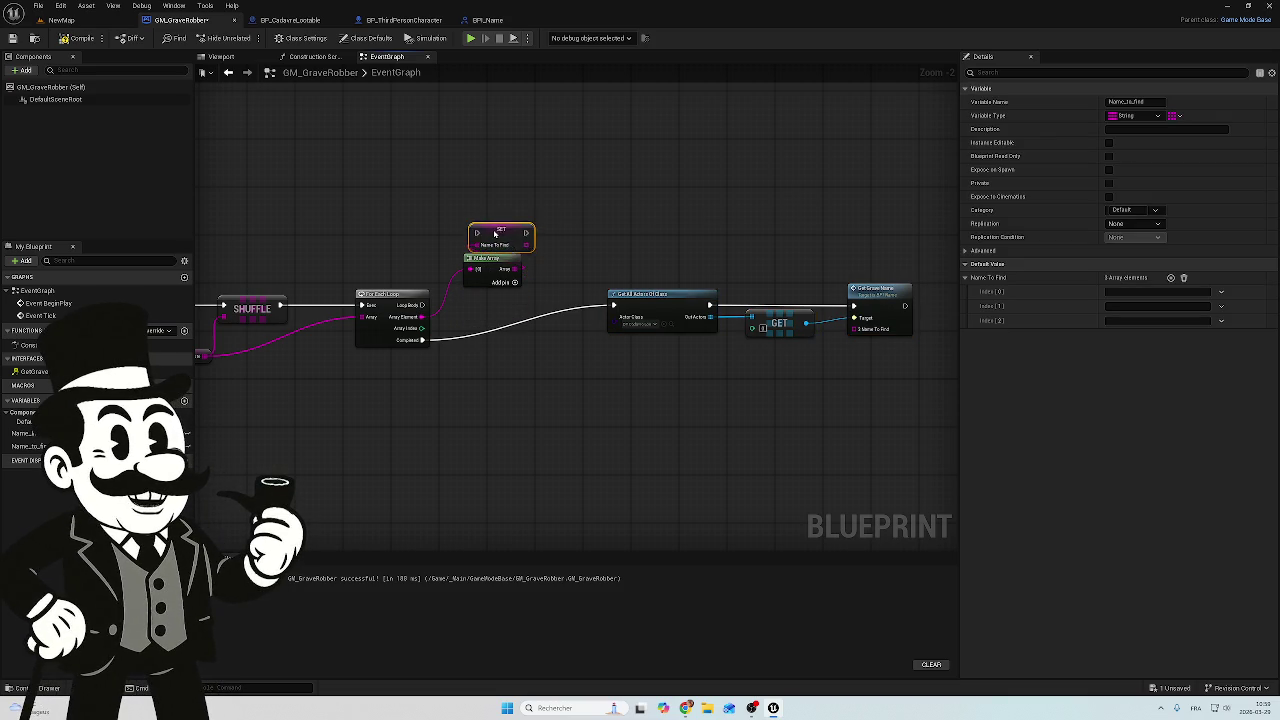
pyautogui.moveTo(514, 190)
pyautogui.mouseDown()
pyautogui.moveTo(488, 286)
pyautogui.moveTo(502, 314)
pyautogui.mouseUp()
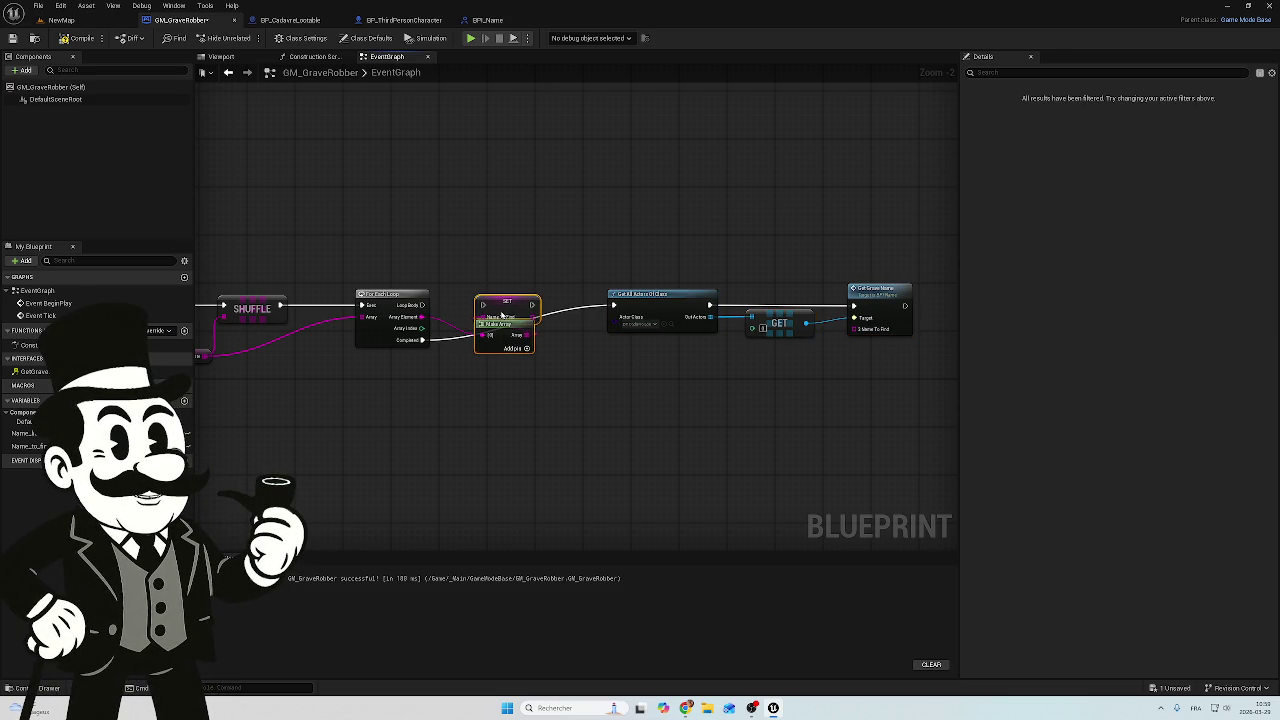
pyautogui.click(506, 299)
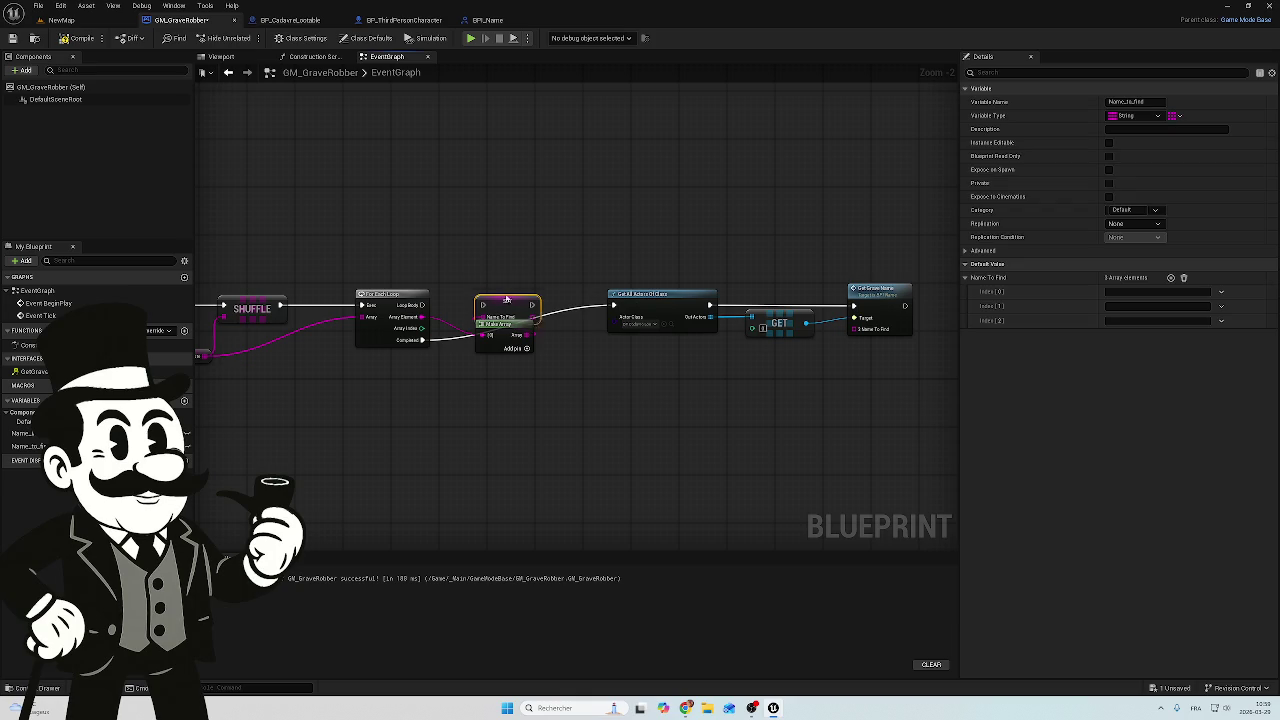
pyautogui.moveTo(520, 252); pyautogui.dragTo(468, 383)
pyautogui.moveTo(497, 296); pyautogui.dragTo(492, 304)
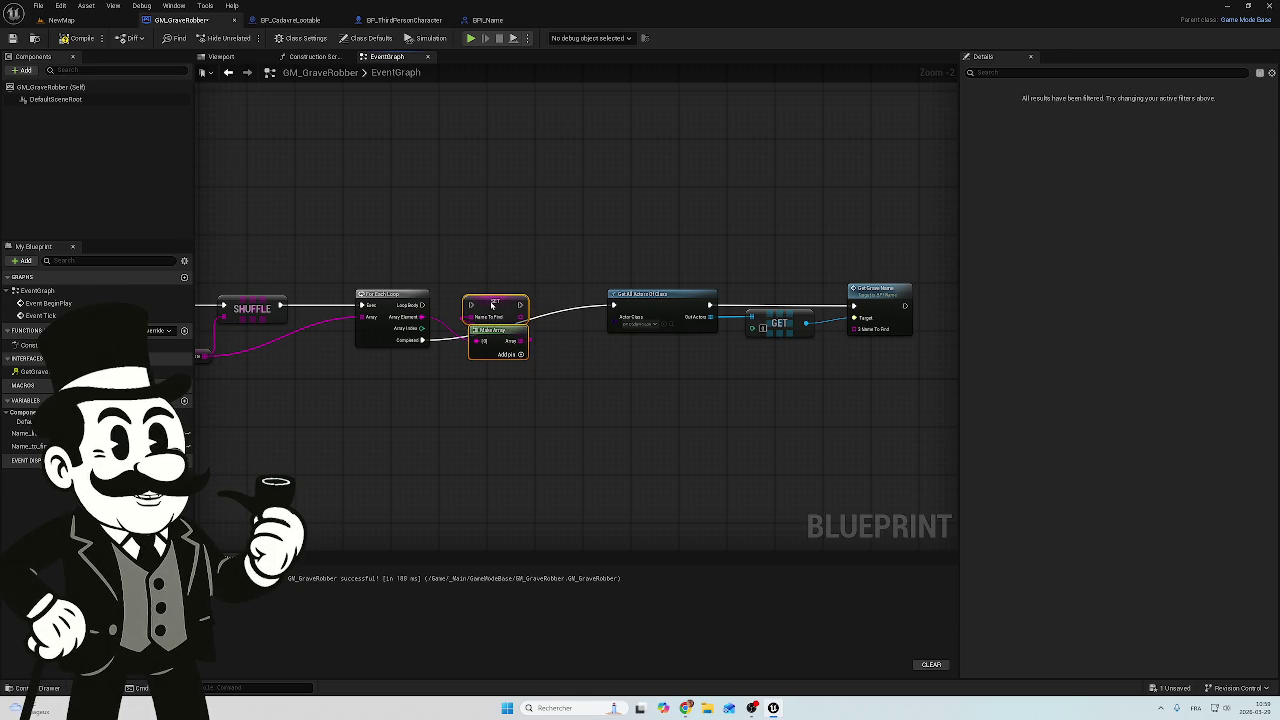
pyautogui.moveTo(424, 340)
pyautogui.mouseDown()
pyautogui.moveTo(471, 304)
pyautogui.moveTo(614, 306)
pyautogui.mouseUp()
# Wire SET's Name To Find value into Get Grave Name's Name To Find input
pyautogui.scroll(2, 425, 300)
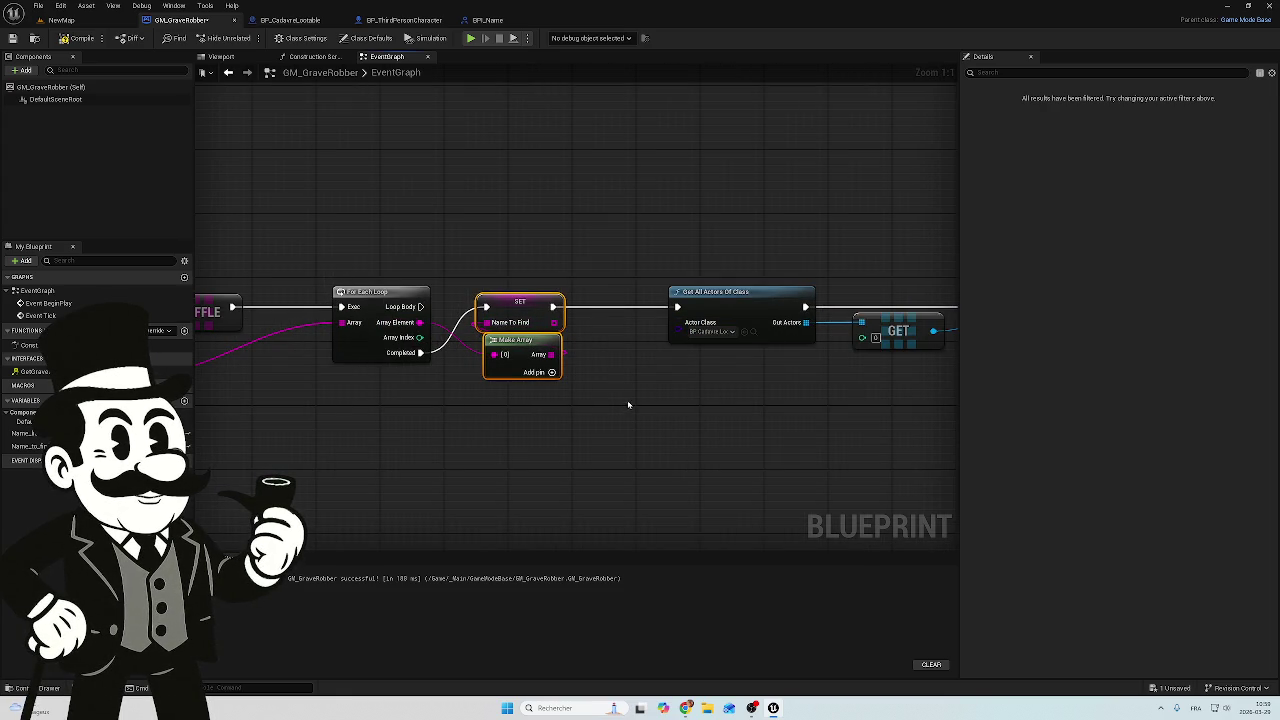
pyautogui.moveTo(627, 407); pyautogui.dragTo(450, 401)
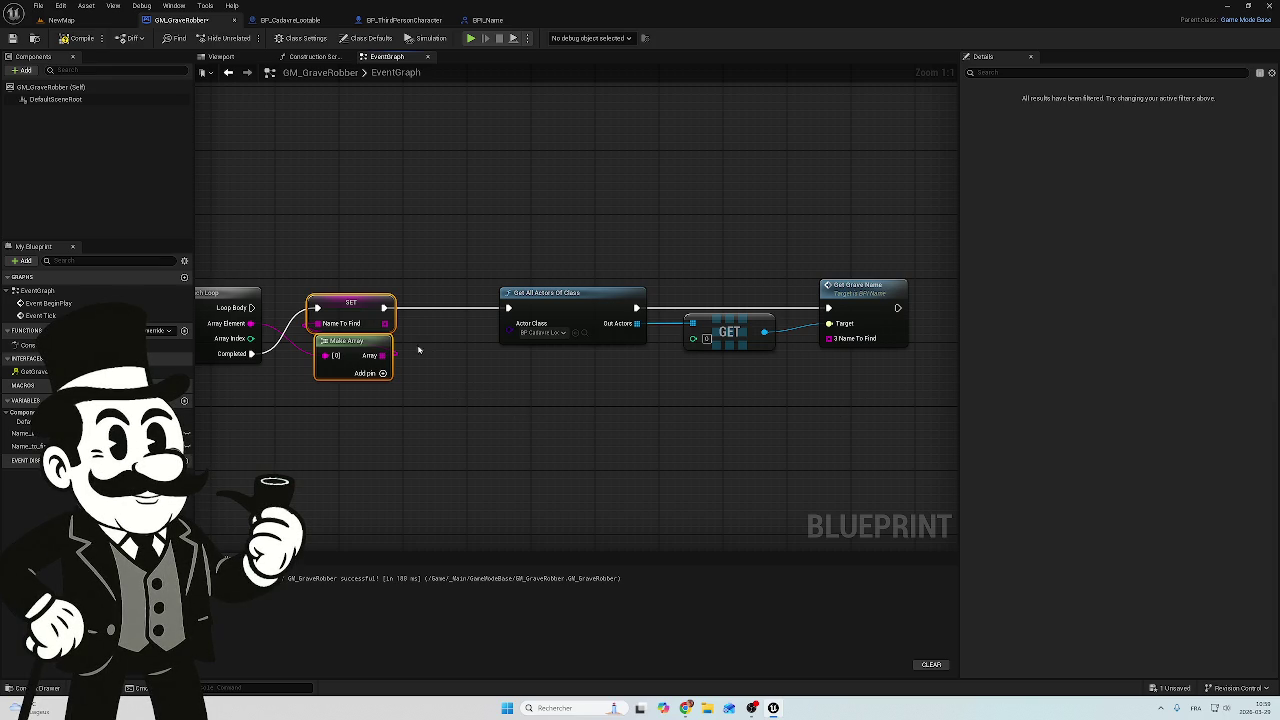
pyautogui.moveTo(385, 323)
pyautogui.mouseDown()
pyautogui.moveTo(867, 377)
pyautogui.moveTo(830, 338)
pyautogui.mouseUp()
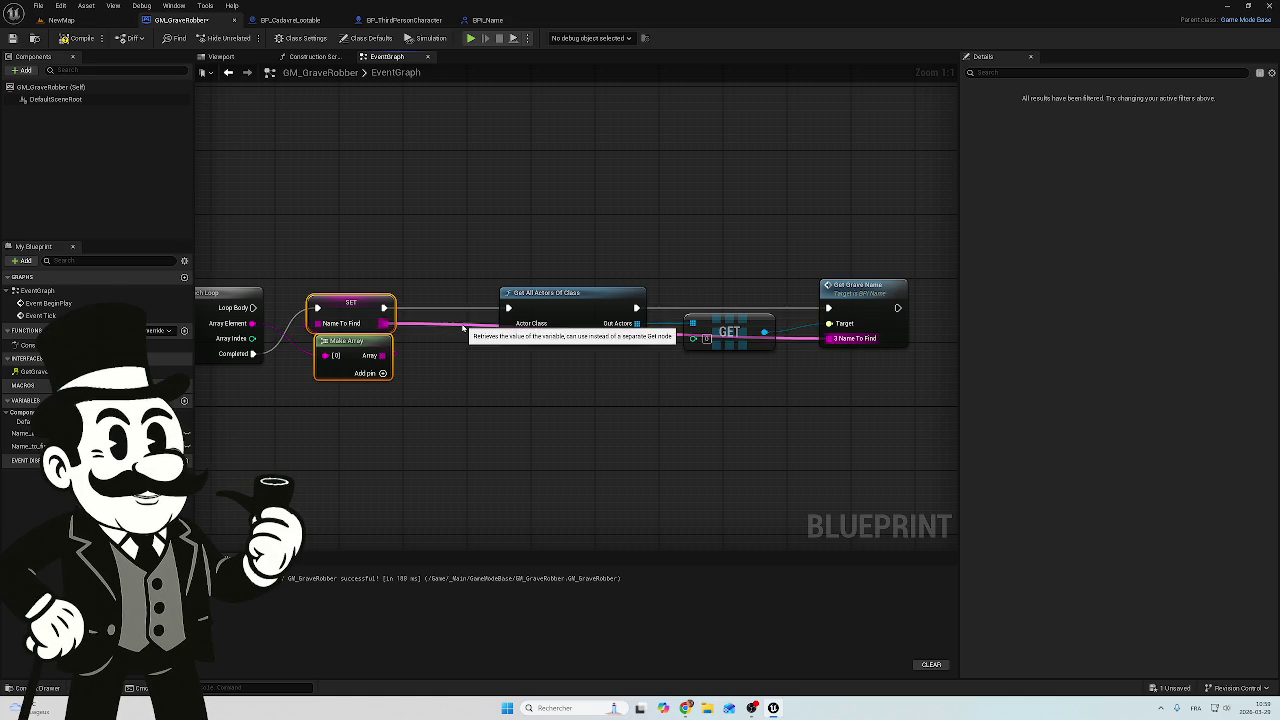
# Add two reroute points on the Name To Find wire and drop them below the nodes
pyautogui.doubleClick(461, 319)
pyautogui.moveTo(464, 320)
pyautogui.mouseDown()
pyautogui.moveTo(437, 388)
pyautogui.moveTo(472, 382)
pyautogui.mouseUp()
pyautogui.doubleClick(797, 335)
pyautogui.moveTo(799, 342)
pyautogui.mouseDown()
pyautogui.moveTo(802, 390)
pyautogui.moveTo(775, 392)
pyautogui.mouseUp()
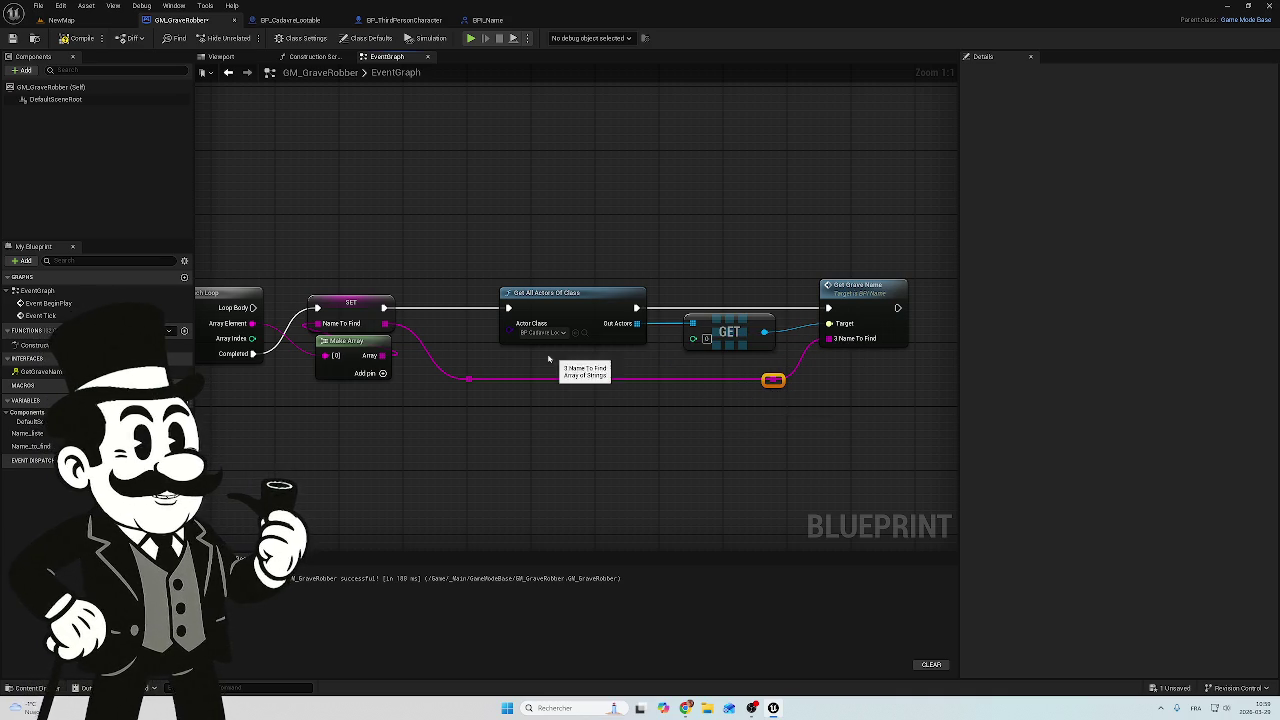
# Zoom and pan to review the chain from Shuffle through the loop and SET node
pyautogui.scroll(-4, 449, 423)
pyautogui.moveTo(449, 423); pyautogui.dragTo(700, 394)
pyautogui.scroll(4, 405, 369)
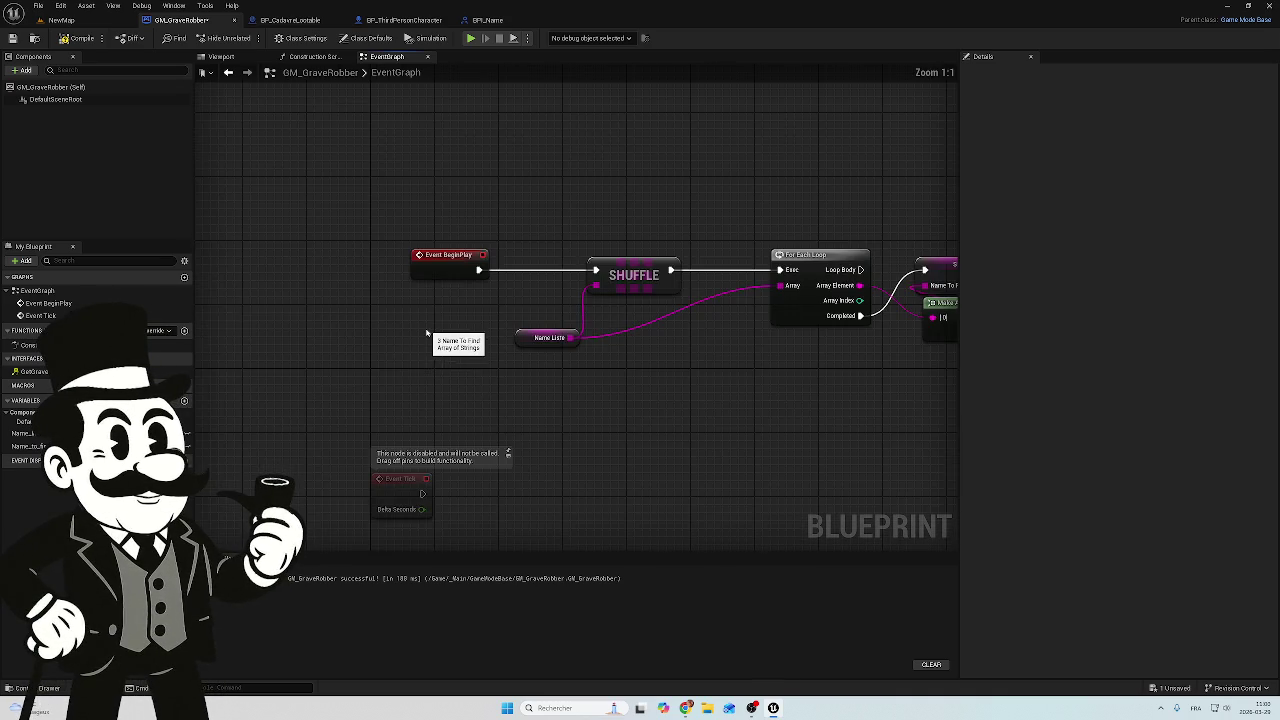
pyautogui.moveTo(429, 337); pyautogui.dragTo(306, 331)
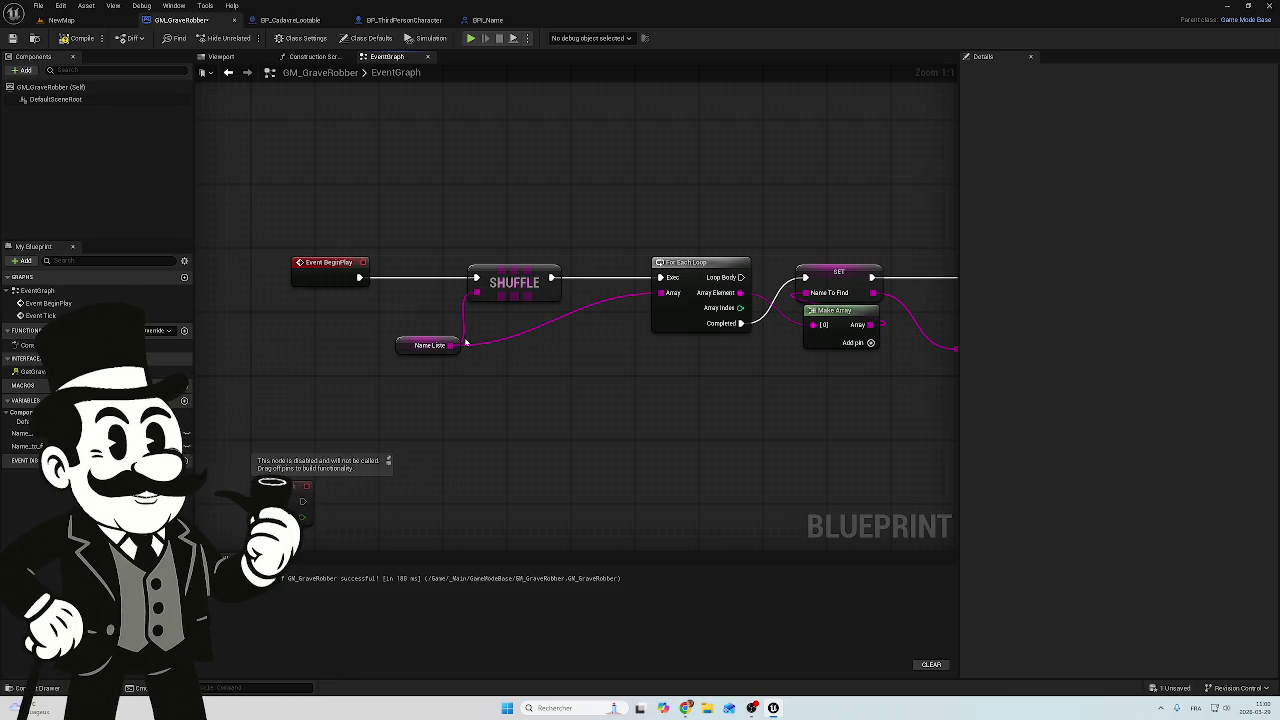
pyautogui.moveTo(450, 331); pyautogui.dragTo(353, 338)
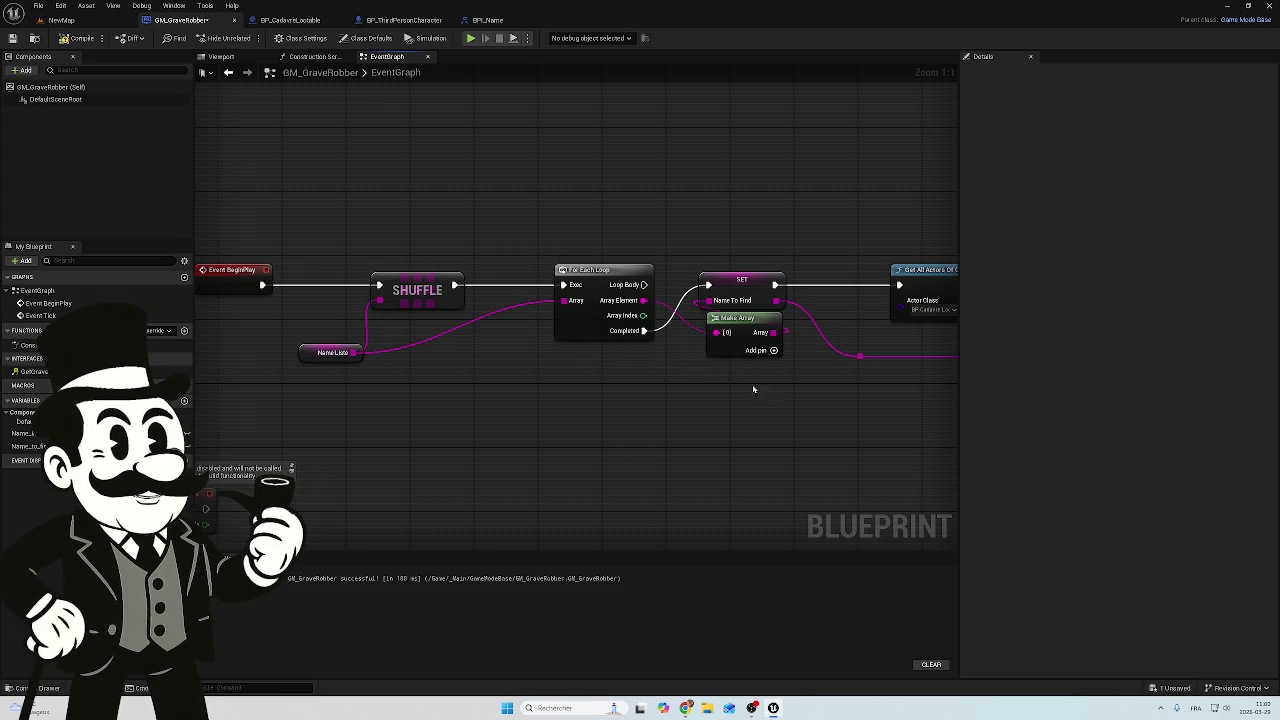
pyautogui.moveTo(728, 390)
pyautogui.mouseDown()
pyautogui.moveTo(686, 374)
pyautogui.moveTo(619, 405)
pyautogui.mouseUp()
# Compile GM_GraveRobber and save both changed assets
pyautogui.click(72, 38)
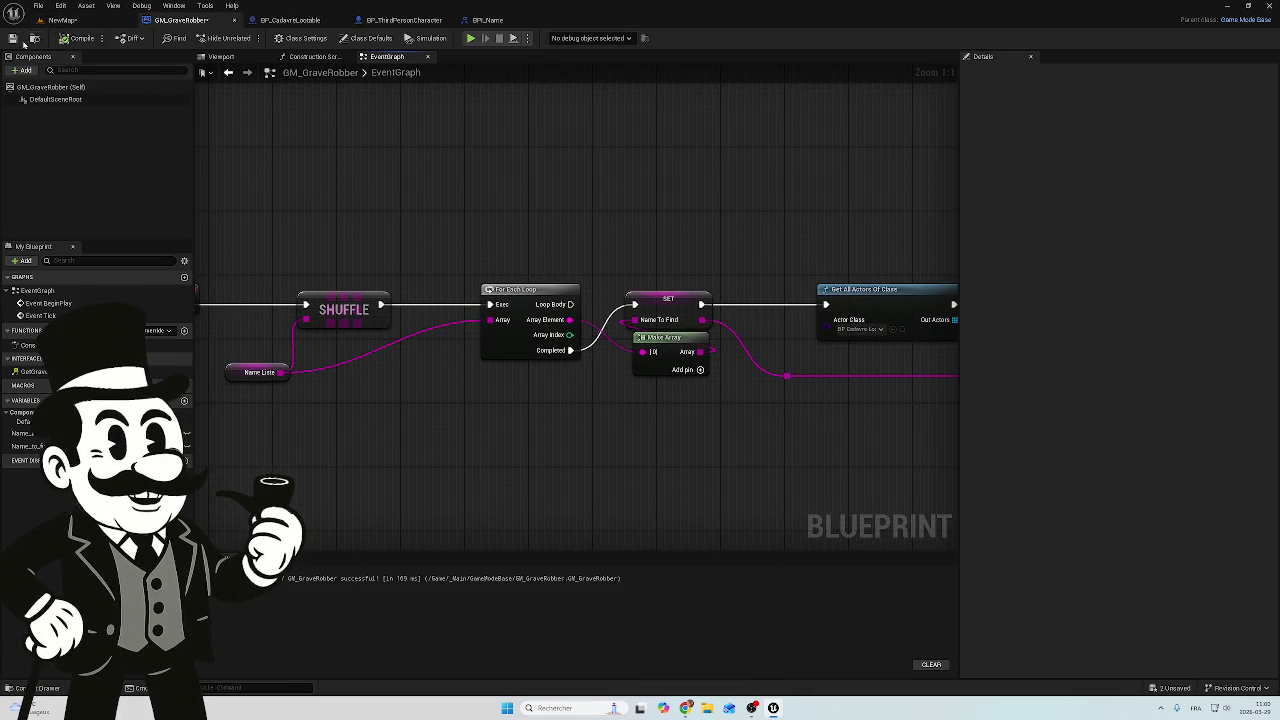
pyautogui.click(1175, 688)
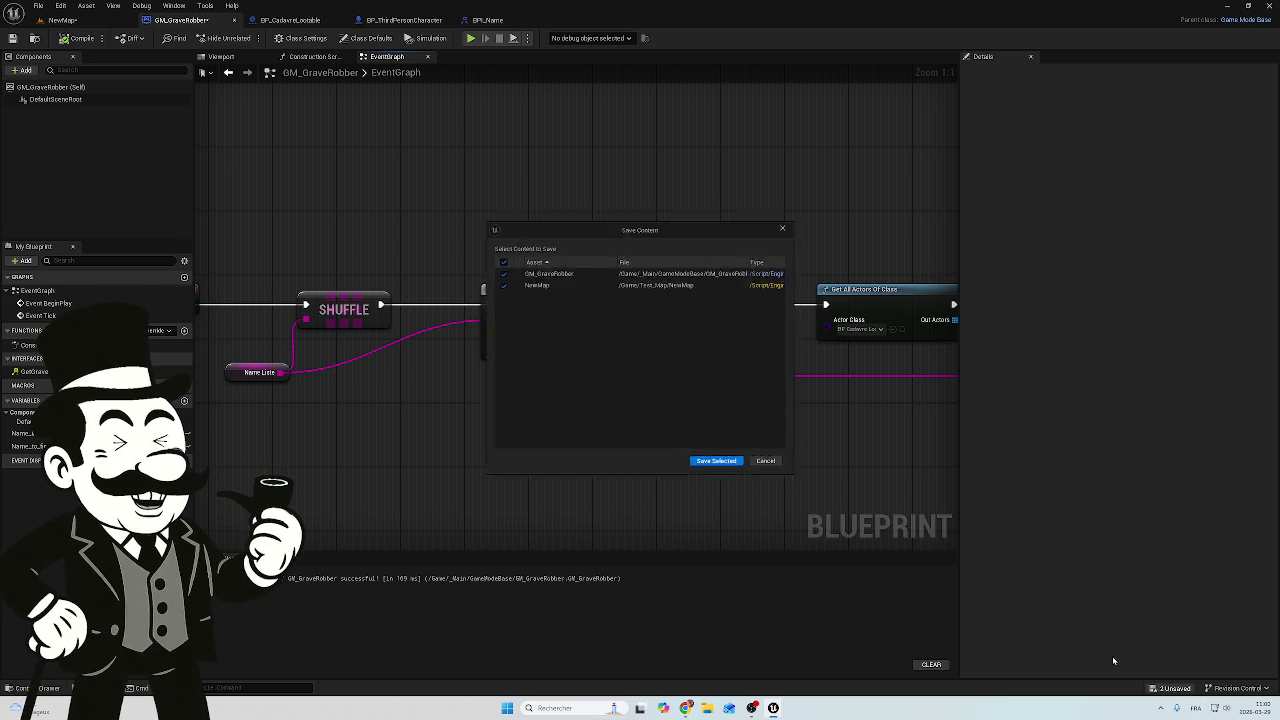
pyautogui.click(715, 466)
# Play-test NewMap at the graves, then go back to GM_GraveRobber's event graph
pyautogui.click(61, 20)
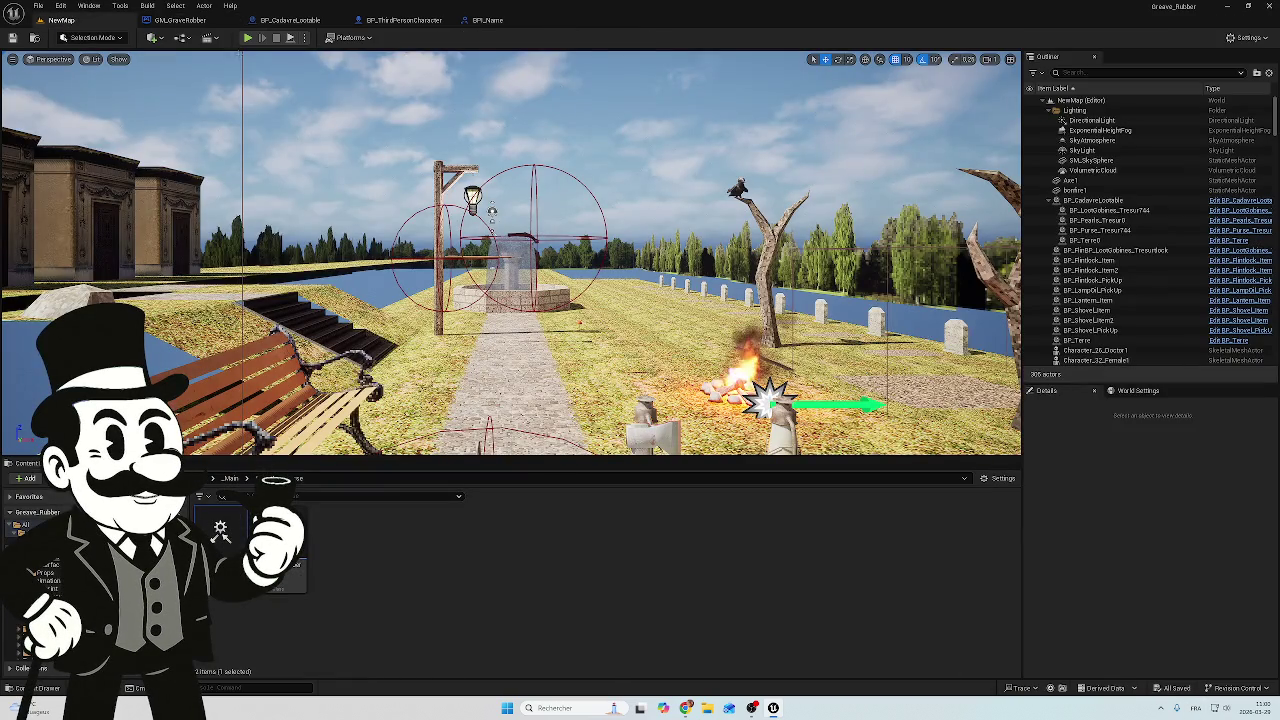
pyautogui.click(248, 38)
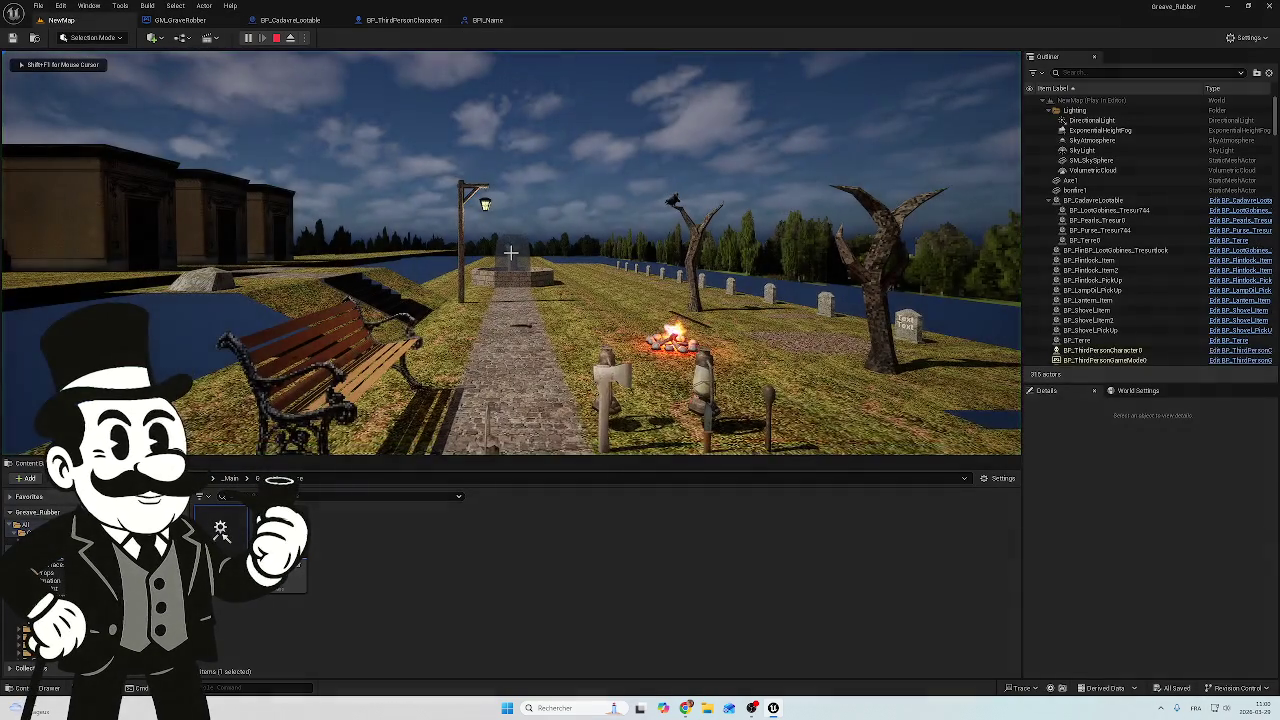
pyautogui.press('w')
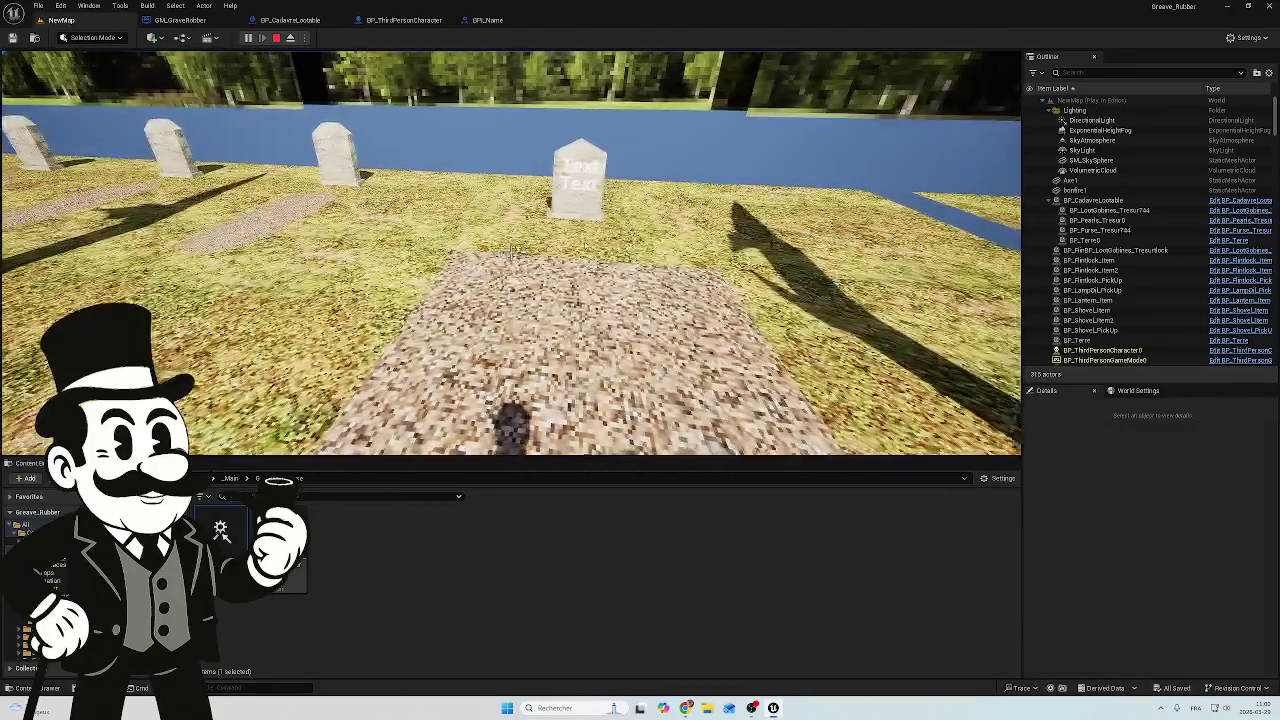
pyautogui.press('Escape')
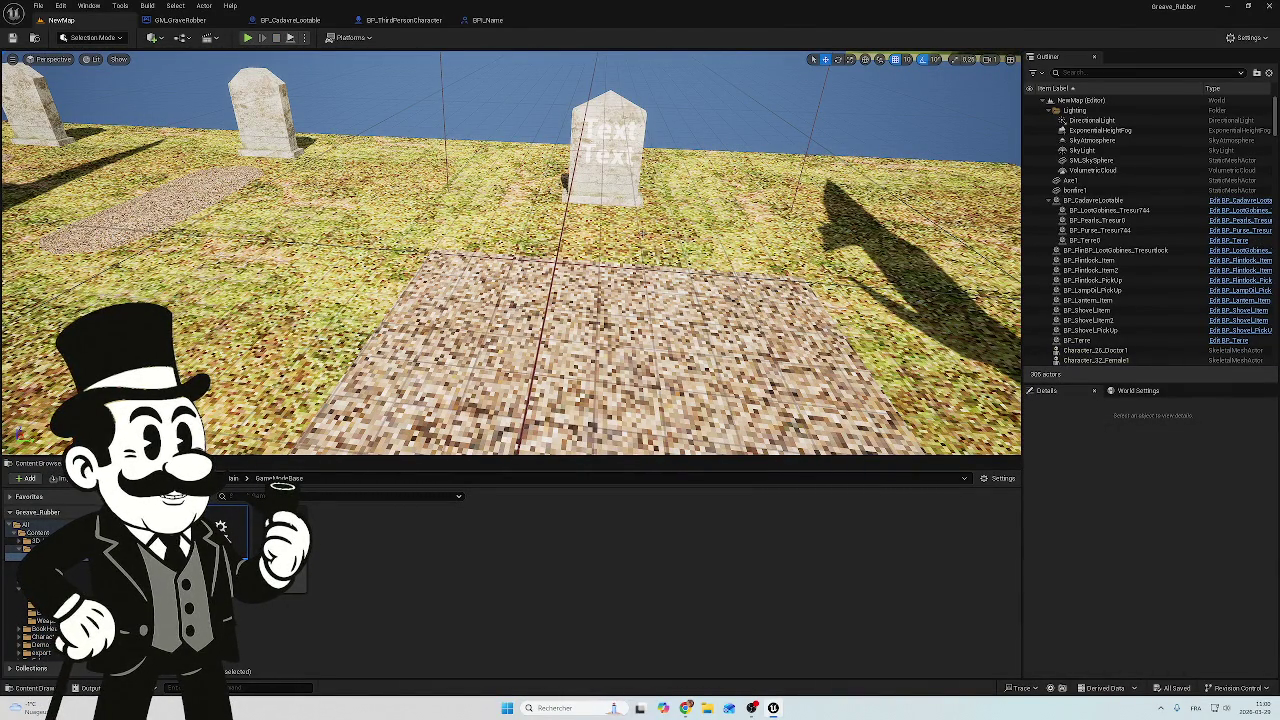
pyautogui.click(186, 21)
pyautogui.scroll(-2, 537, 174)
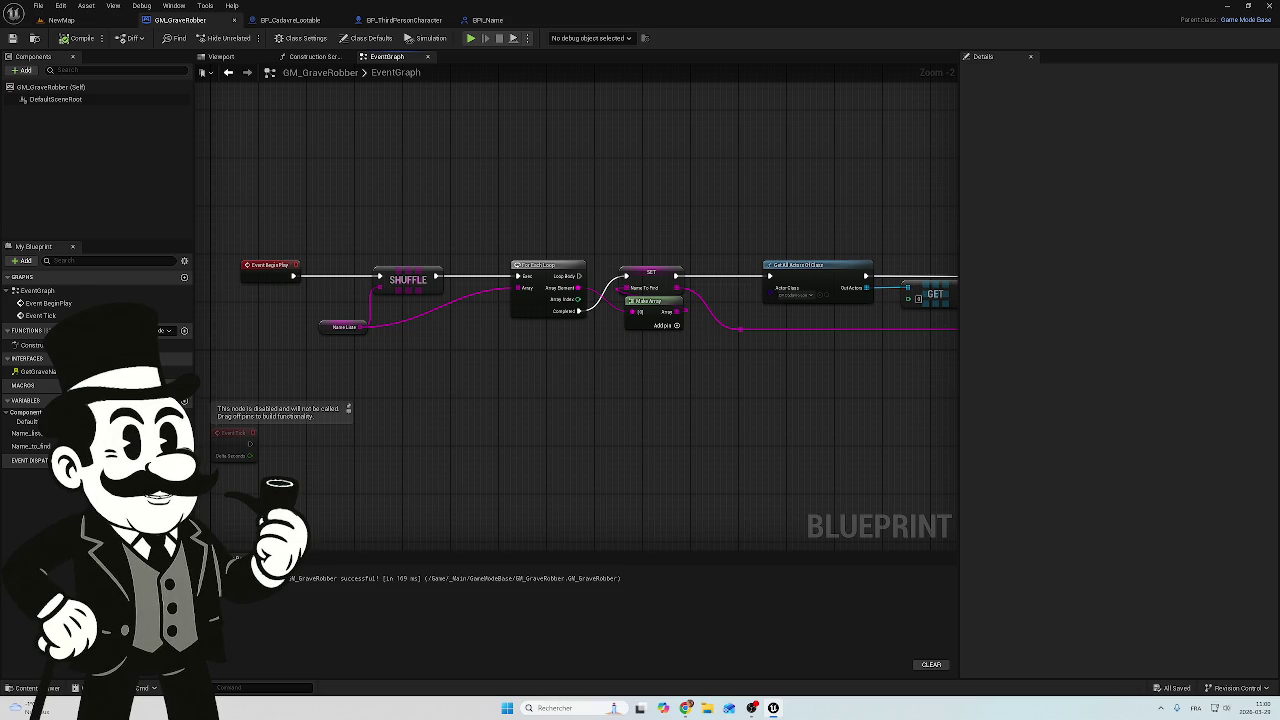
# Connect the Name Liste array directly to Get Grave Name's Name To Find pin, replacing SET's link
pyautogui.scroll(3, 403, 337)
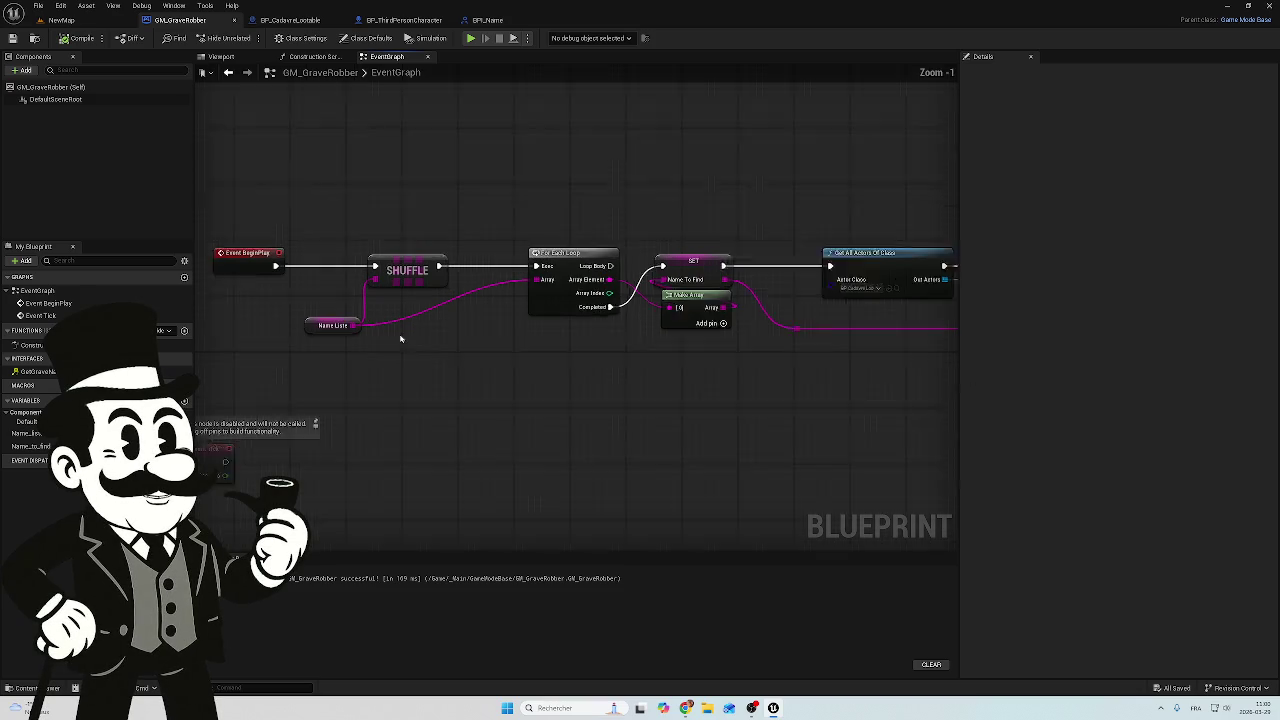
pyautogui.moveTo(609, 205); pyautogui.dragTo(571, 353)
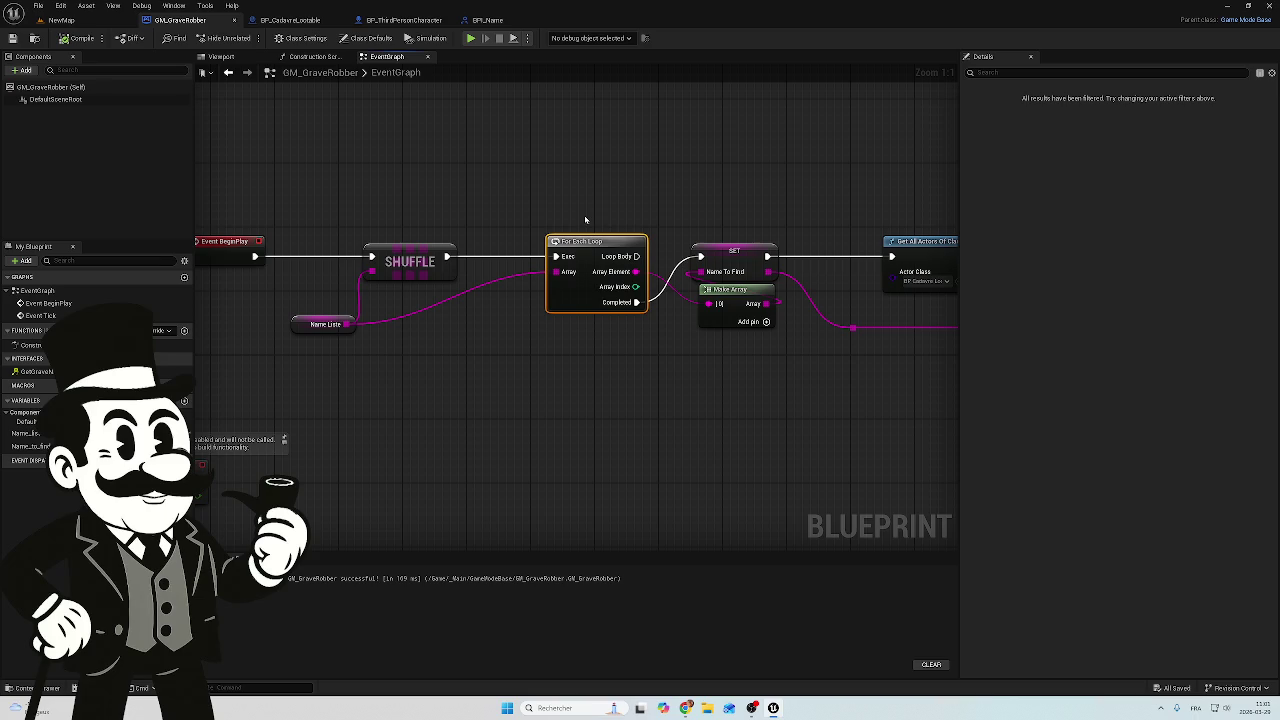
pyautogui.scroll(1, 550, 214)
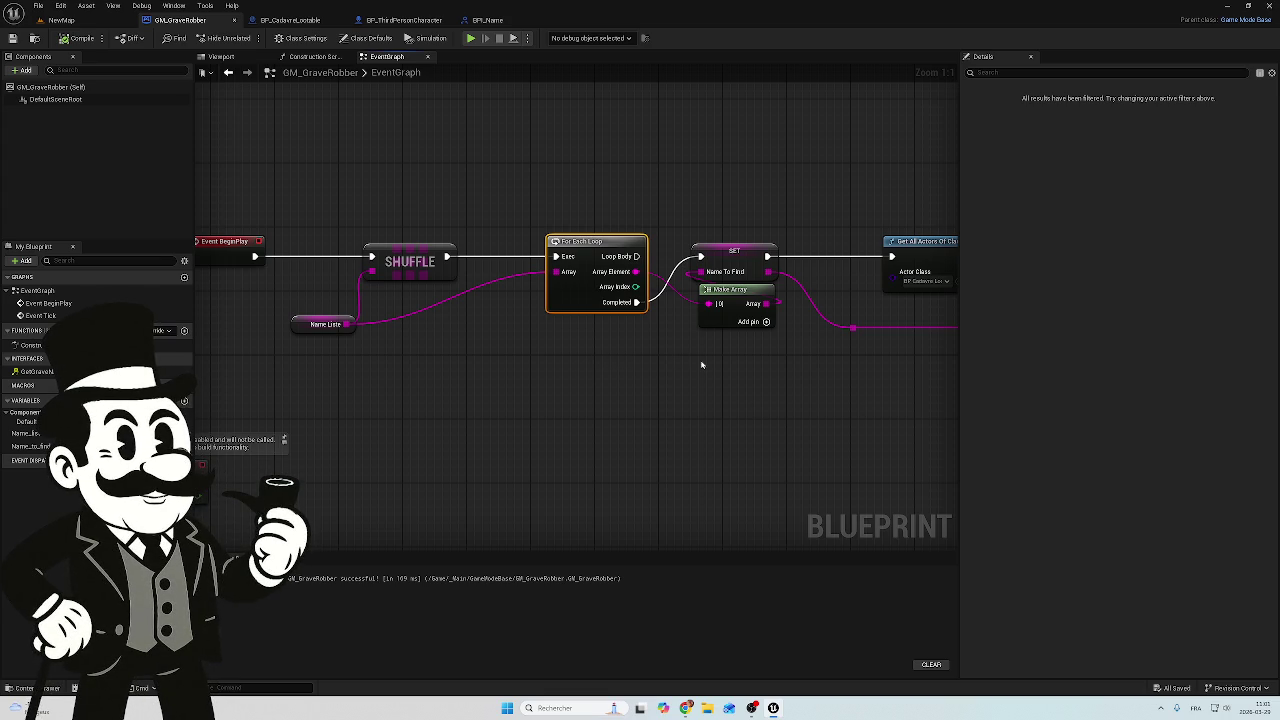
pyautogui.scroll(-1, 436, 345)
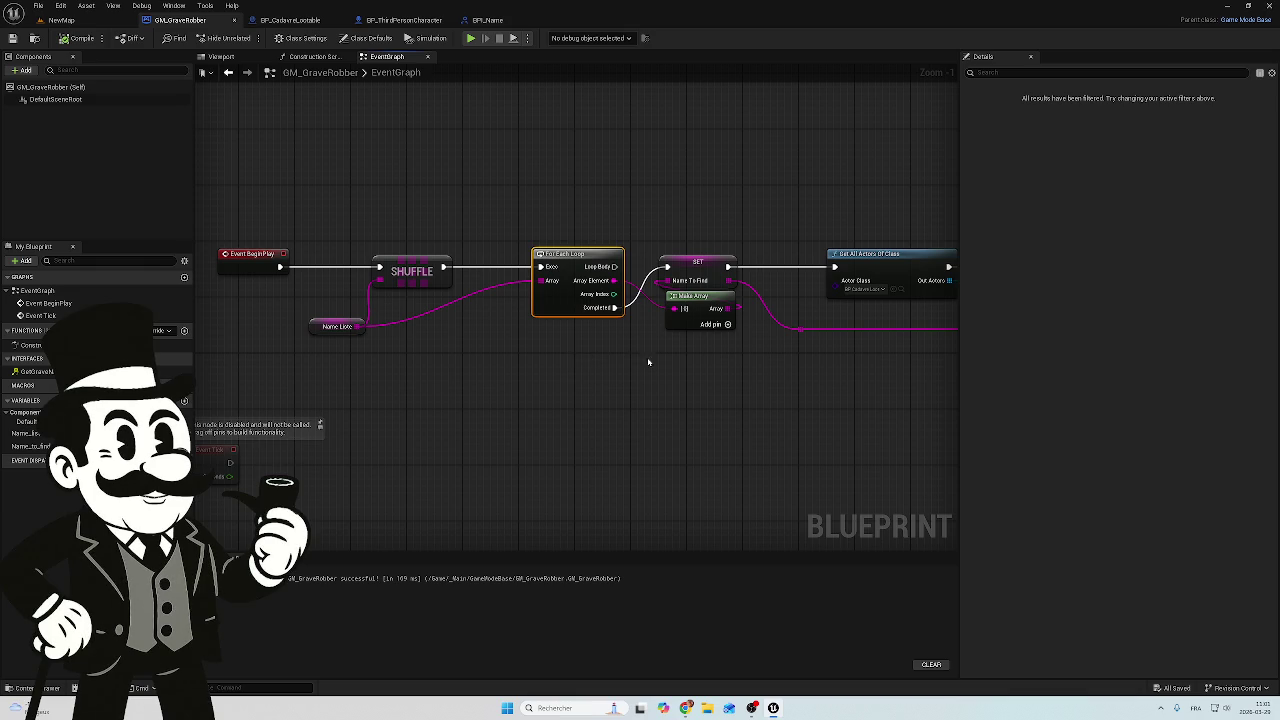
pyautogui.moveTo(642, 353); pyautogui.dragTo(477, 333)
pyautogui.scroll(-1, 477, 333)
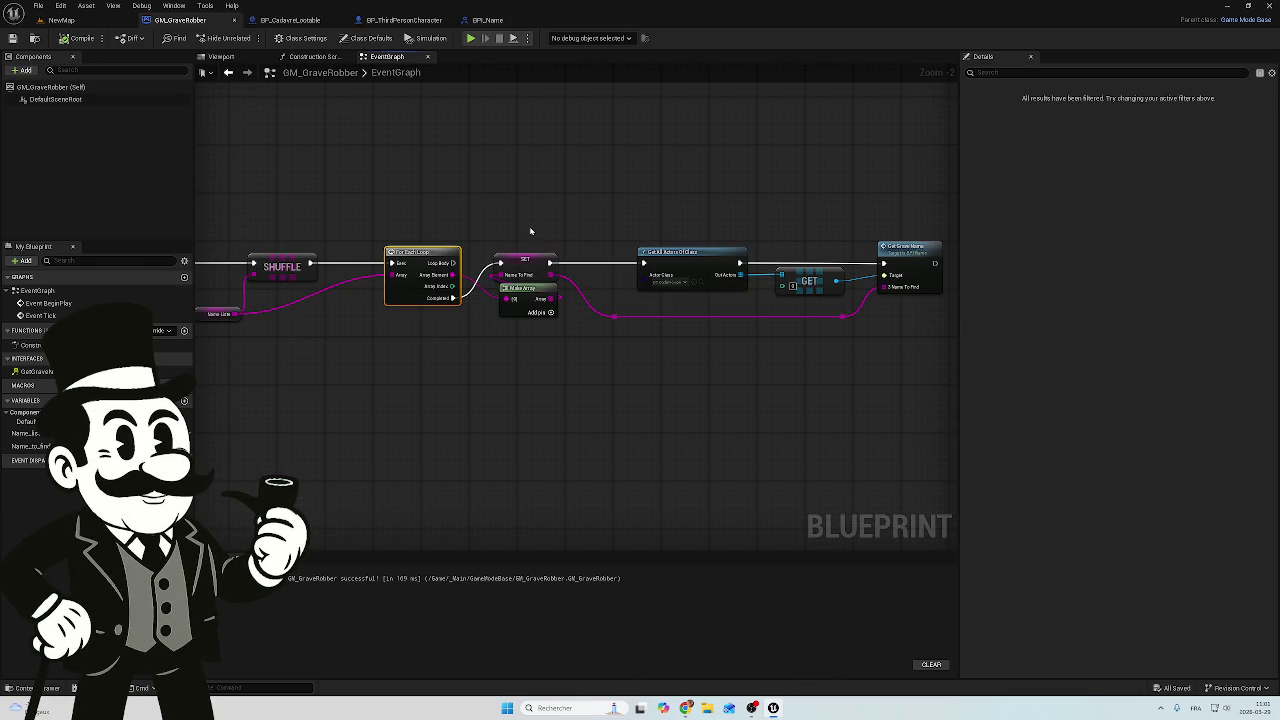
pyautogui.scroll(2, 546, 243)
pyautogui.scroll(-1, 537, 237)
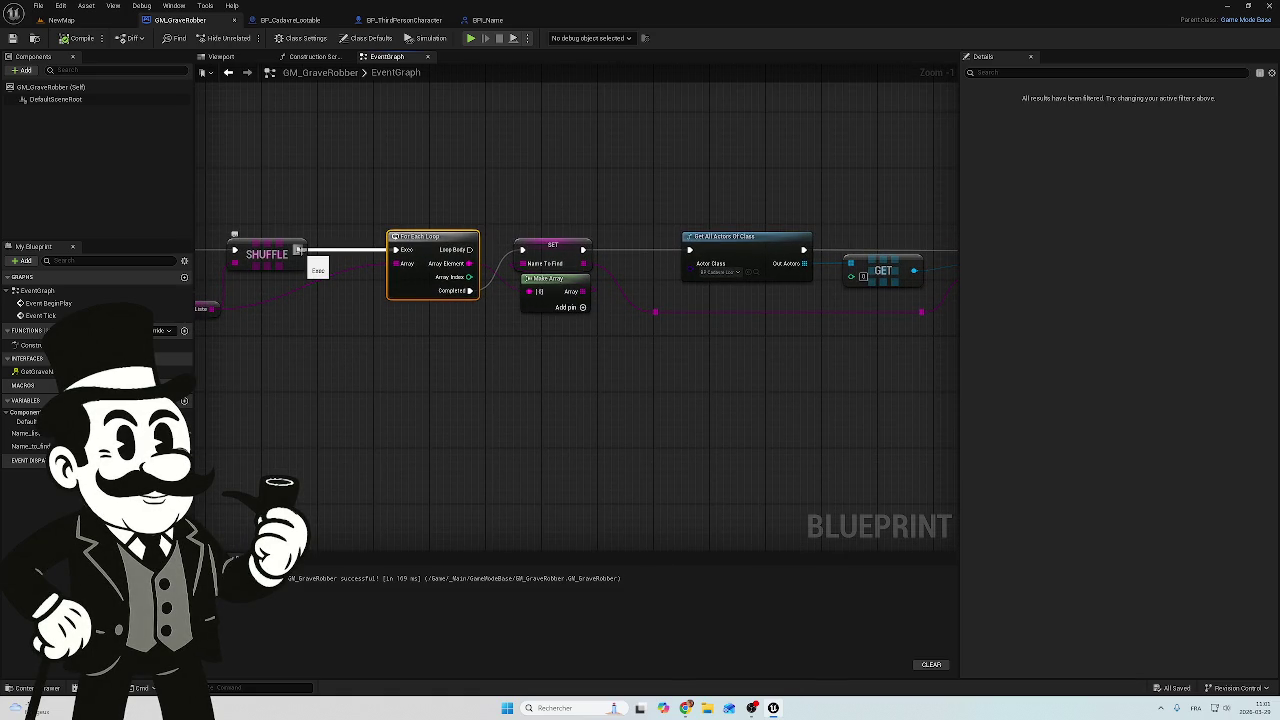
pyautogui.moveTo(332, 215)
pyautogui.mouseDown()
pyautogui.moveTo(371, 200)
pyautogui.moveTo(424, 211)
pyautogui.moveTo(152, 190)
pyautogui.moveTo(254, 195)
pyautogui.mouseUp()
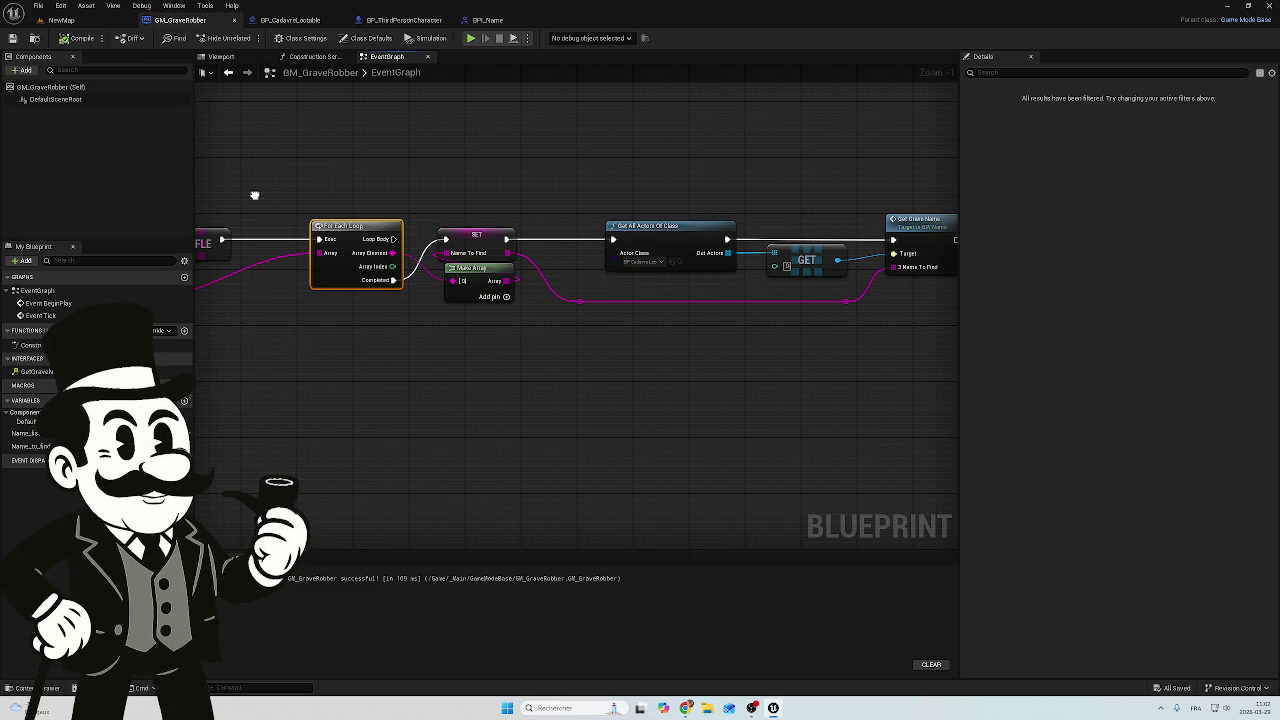
pyautogui.moveTo(254, 195); pyautogui.dragTo(263, 194)
pyautogui.scroll(-3, 337, 200)
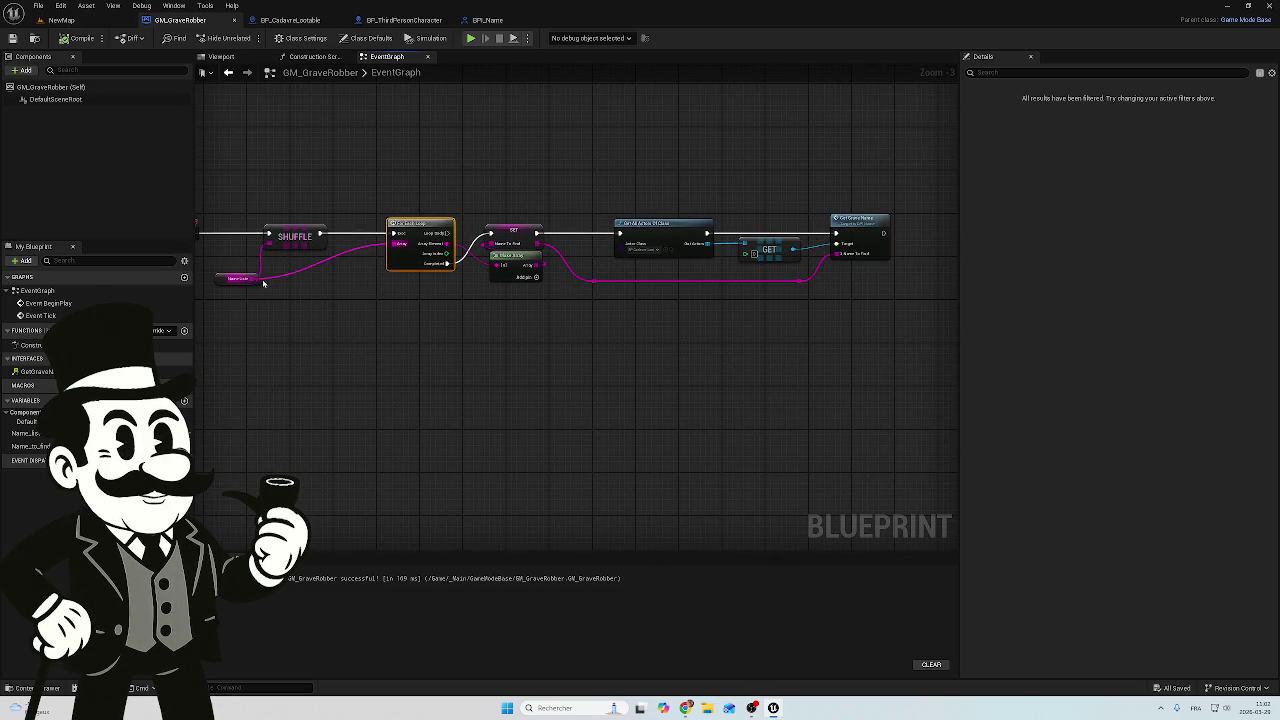
pyautogui.moveTo(253, 278)
pyautogui.mouseDown()
pyautogui.moveTo(857, 354)
pyautogui.moveTo(848, 252)
pyautogui.moveTo(836, 253)
pyautogui.mouseUp()
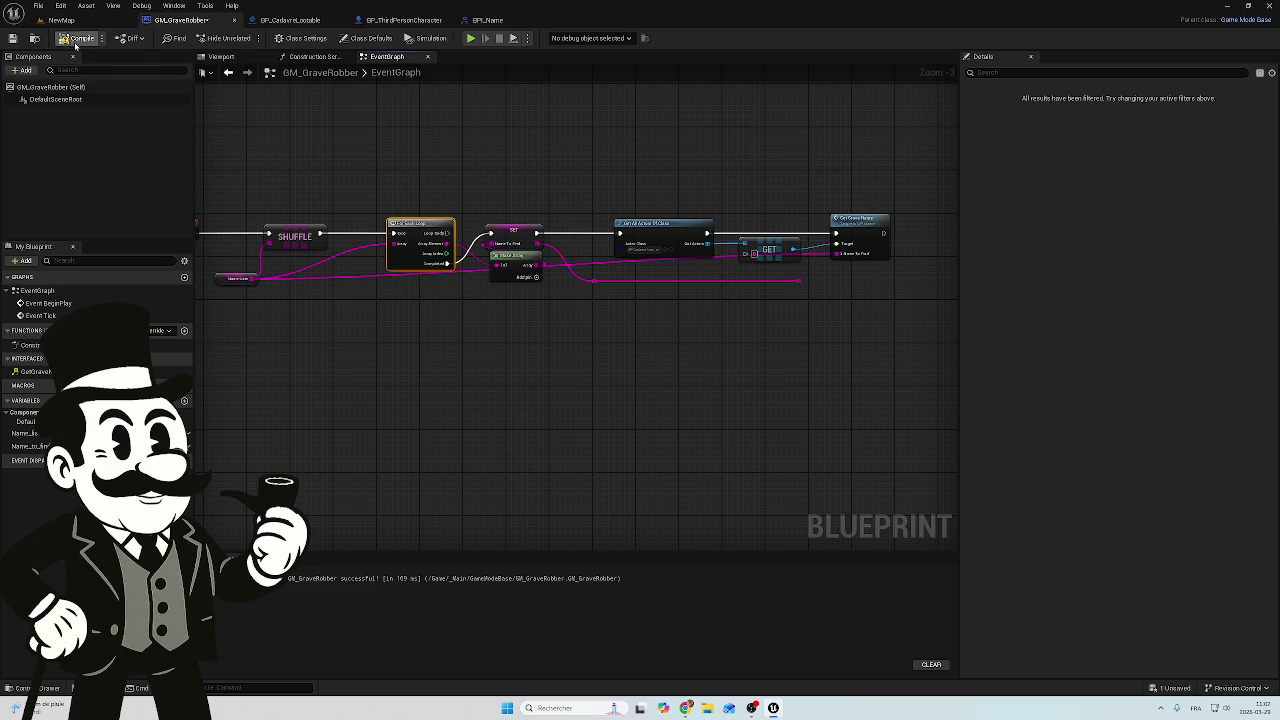
# Play NewMap again, walk to the tombstones, and stop play back in the level editor
pyautogui.click(88, 20)
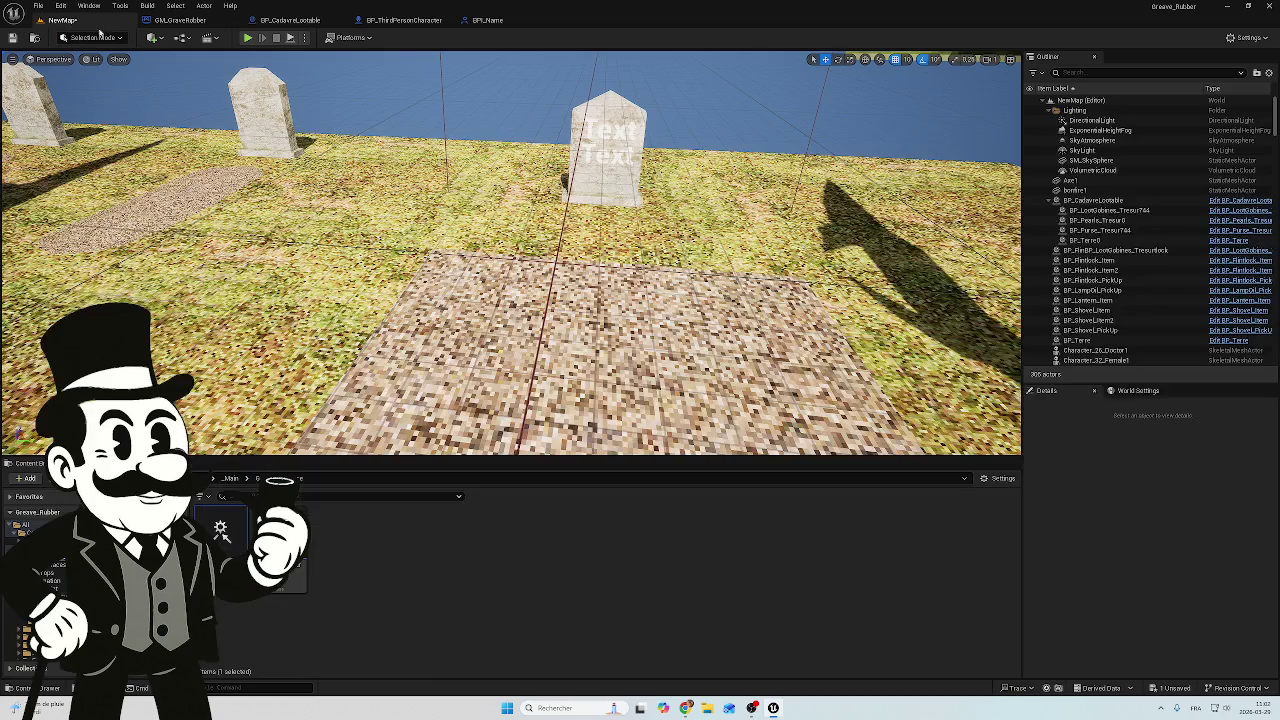
pyautogui.click(247, 37)
pyautogui.press('w')
pyautogui.press('w')
pyautogui.press('w')
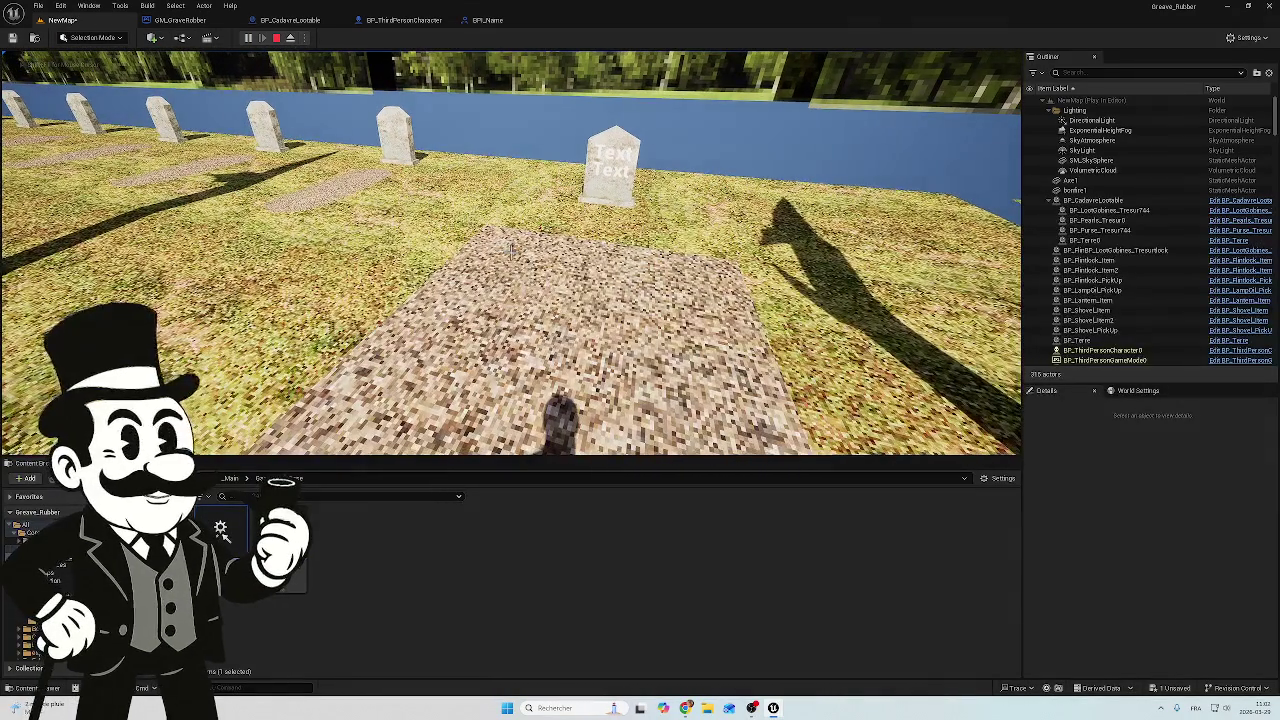
pyautogui.press('Escape')
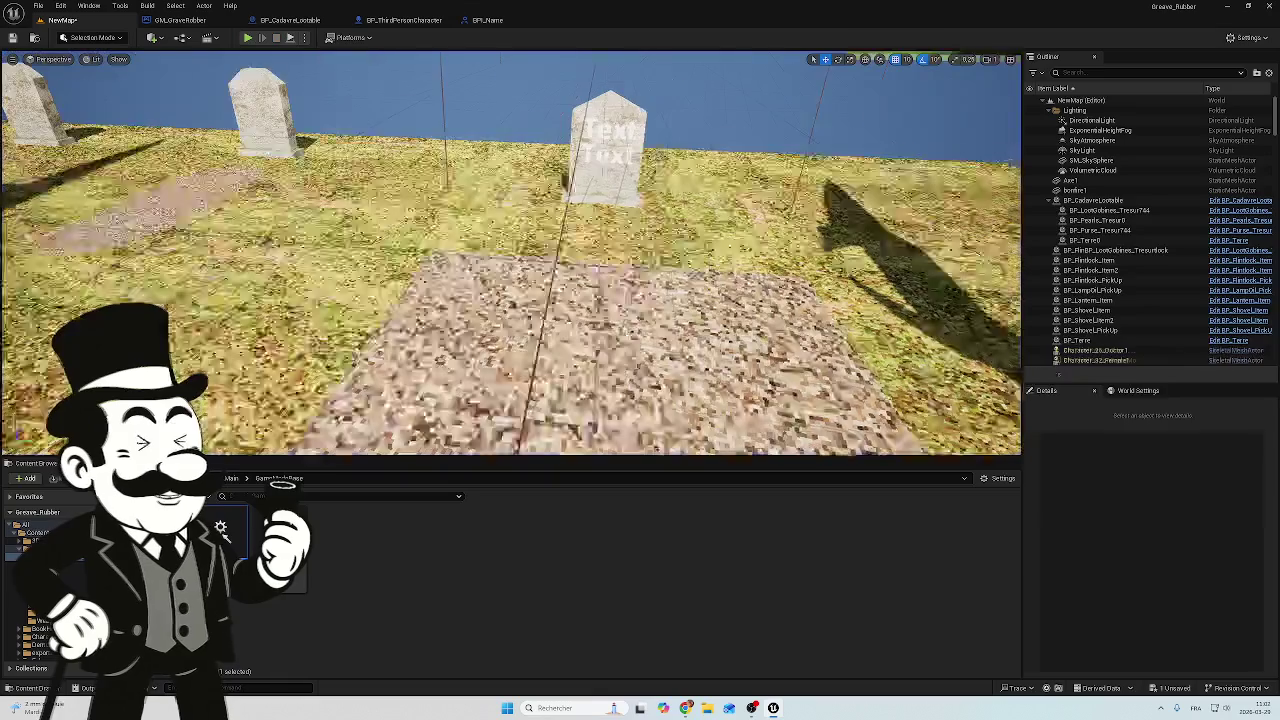
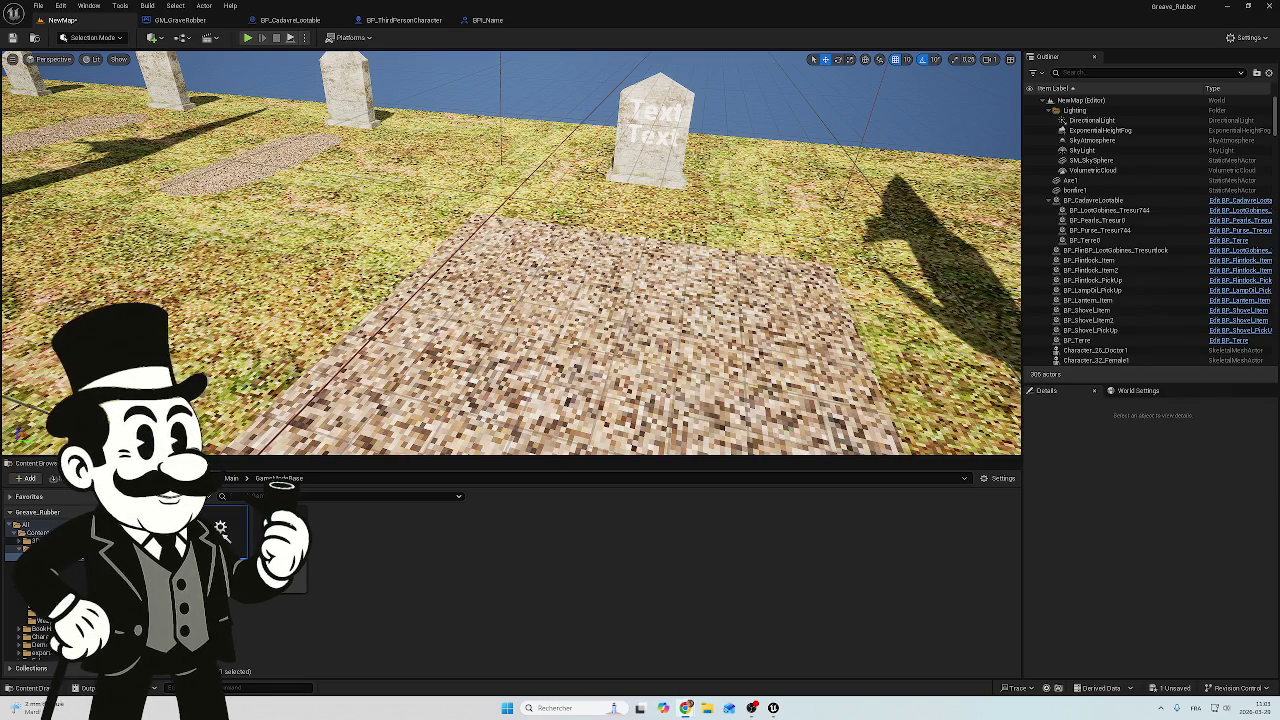
# Switch to the GM_GraveRobber event graph and frame the BeginPlay chain and its loop nodes
pyautogui.click(194, 29)
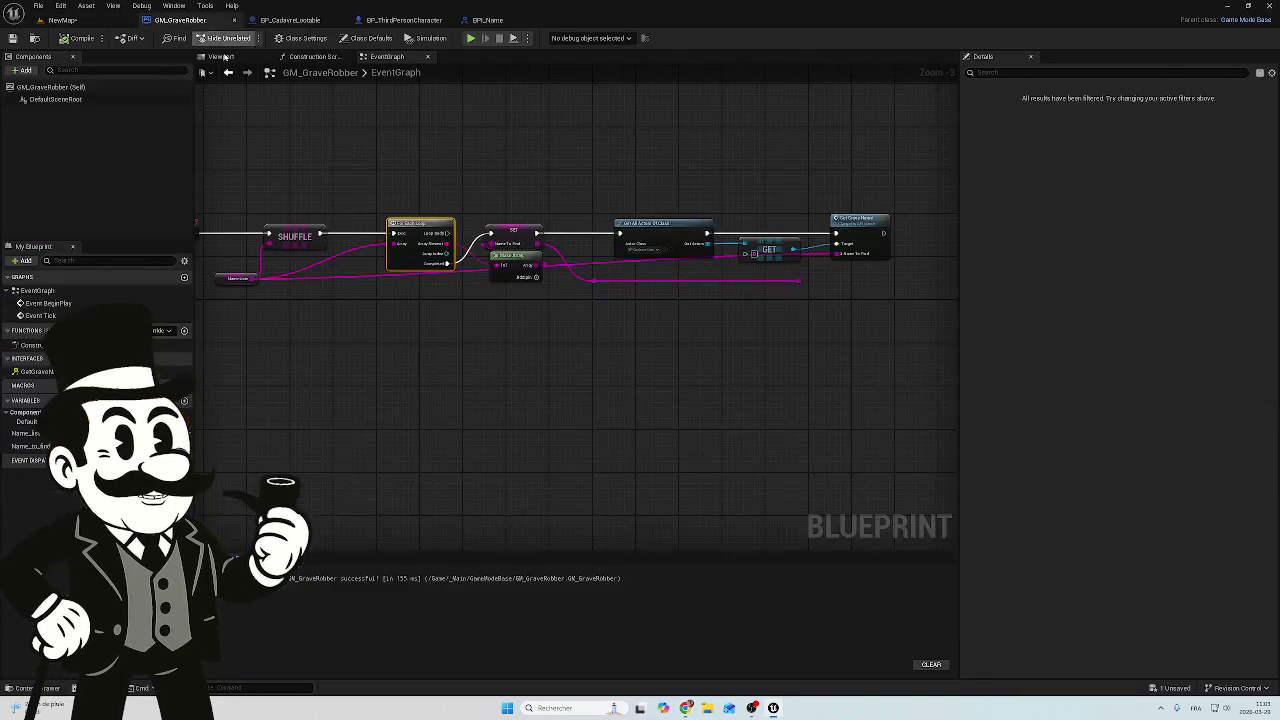
pyautogui.moveTo(428, 206)
pyautogui.mouseDown()
pyautogui.moveTo(594, 246)
pyautogui.moveTo(568, 252)
pyautogui.mouseUp()
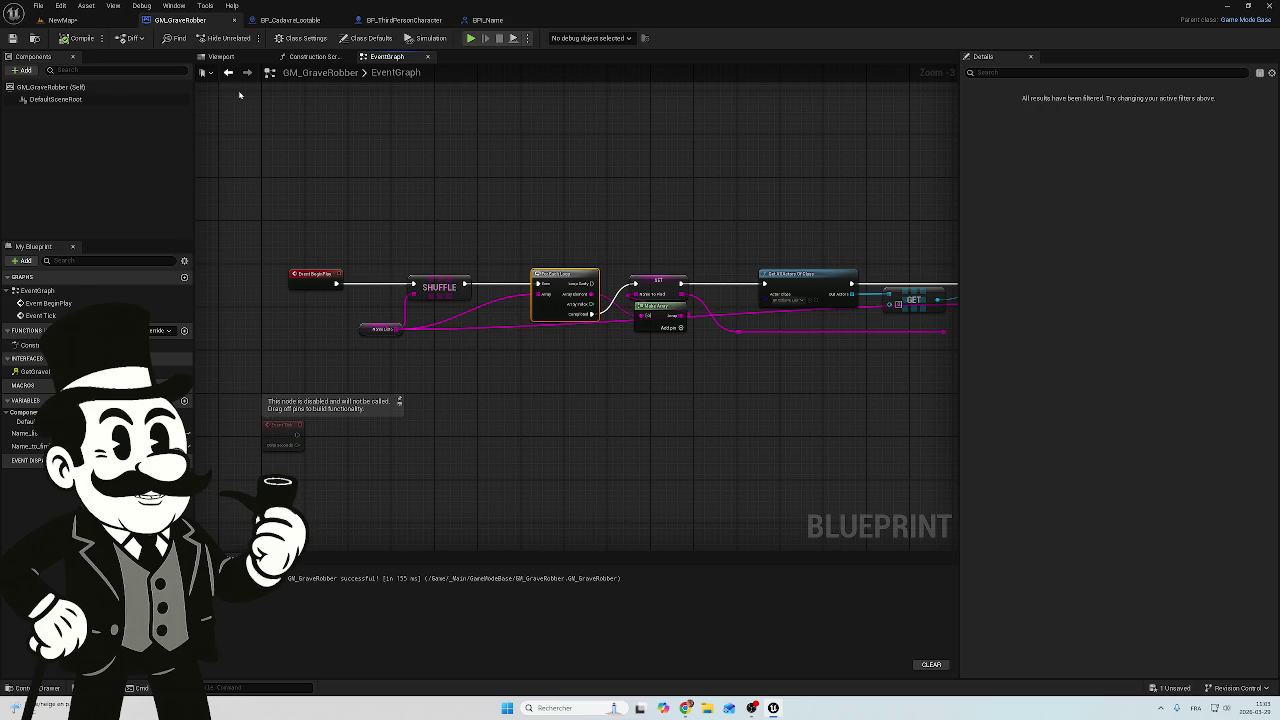
pyautogui.scroll(2, 380, 181)
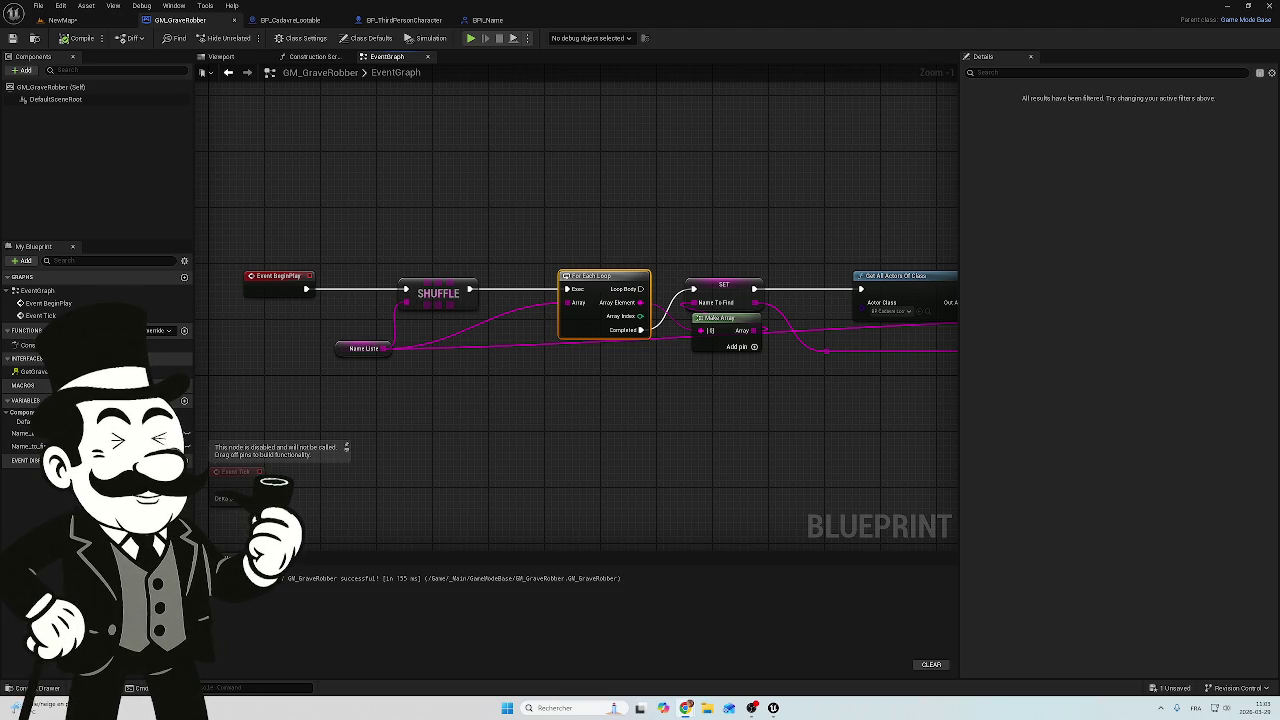
pyautogui.moveTo(529, 421); pyautogui.dragTo(443, 400)
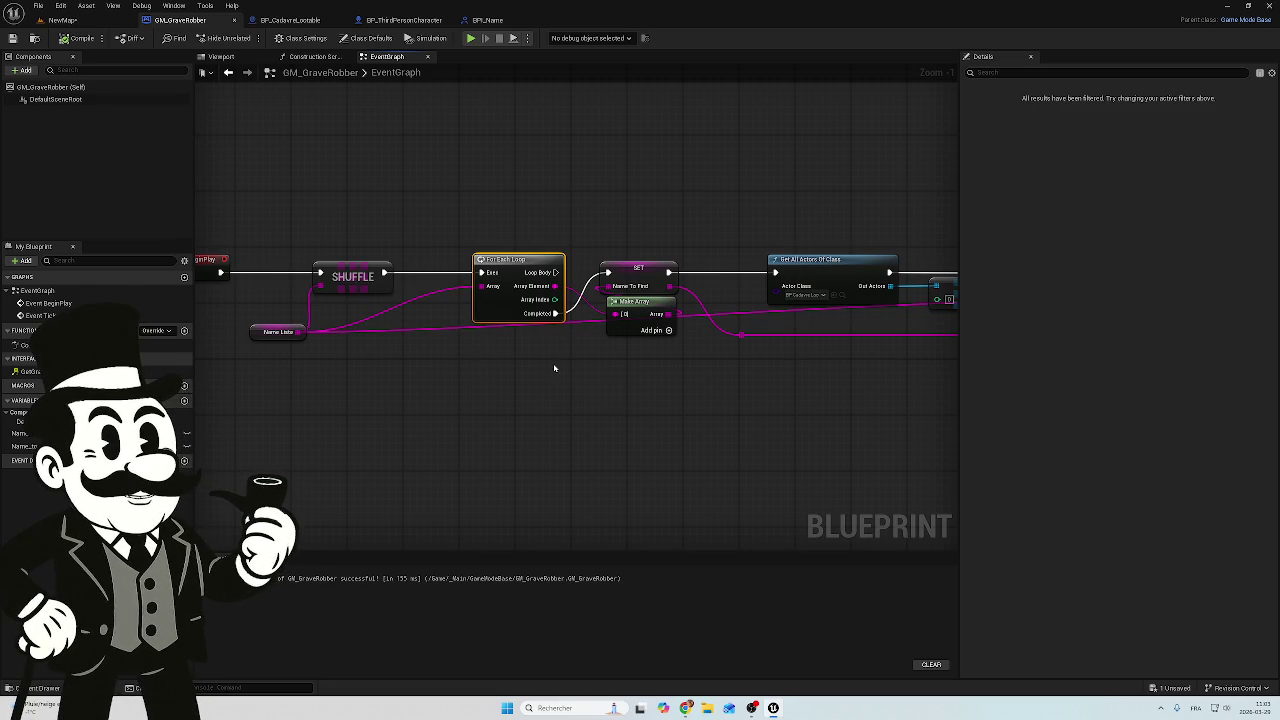
# Break the Name Liste wire into Make Array and select the SET and Make Array nodes
pyautogui.keyDown('alt'); pyautogui.click(418, 327); pyautogui.keyUp('alt')
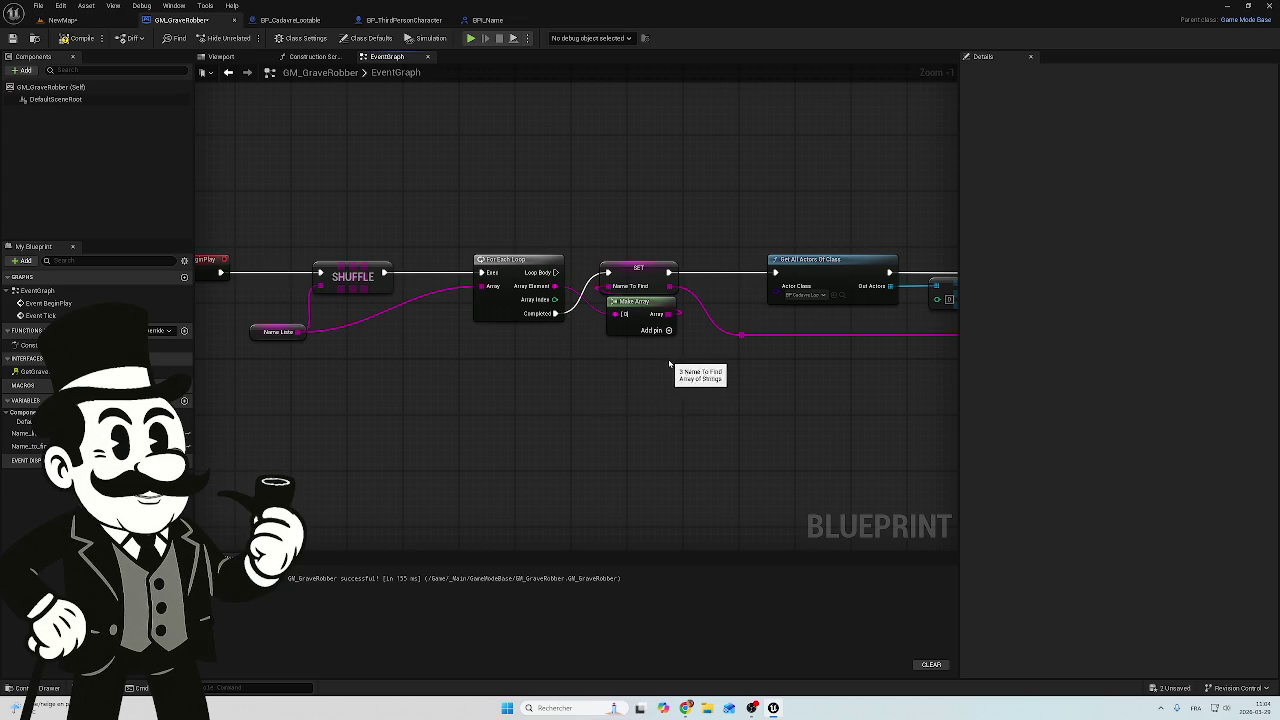
pyautogui.moveTo(709, 369); pyautogui.dragTo(636, 370)
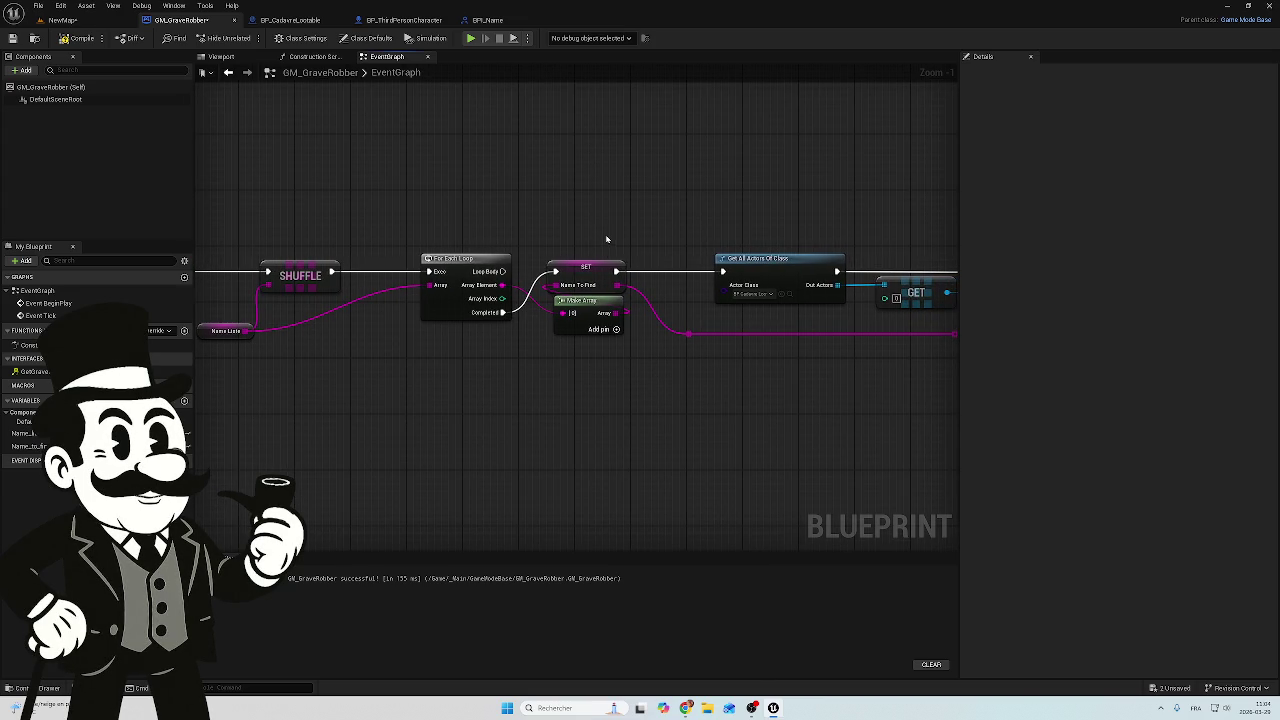
pyautogui.moveTo(606, 248); pyautogui.dragTo(580, 363)
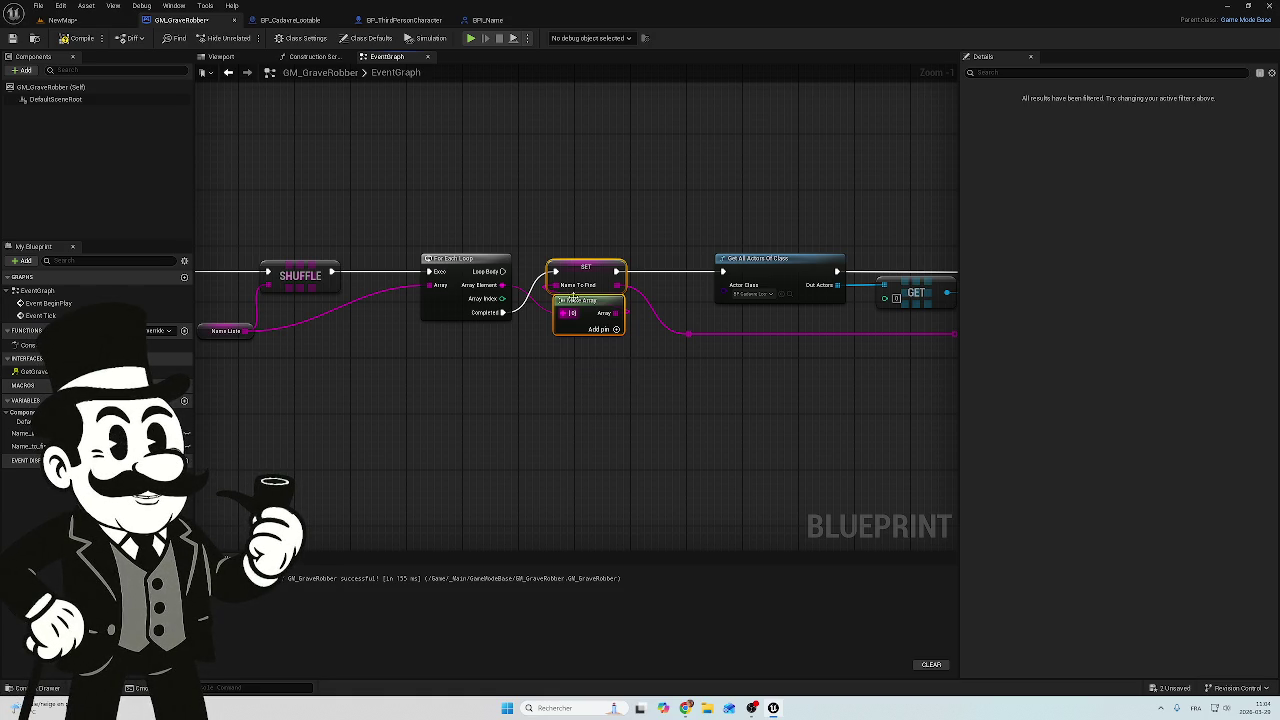
pyautogui.moveTo(574, 238)
pyautogui.mouseDown()
pyautogui.moveTo(640, 268)
pyautogui.moveTo(570, 335)
pyautogui.mouseUp()
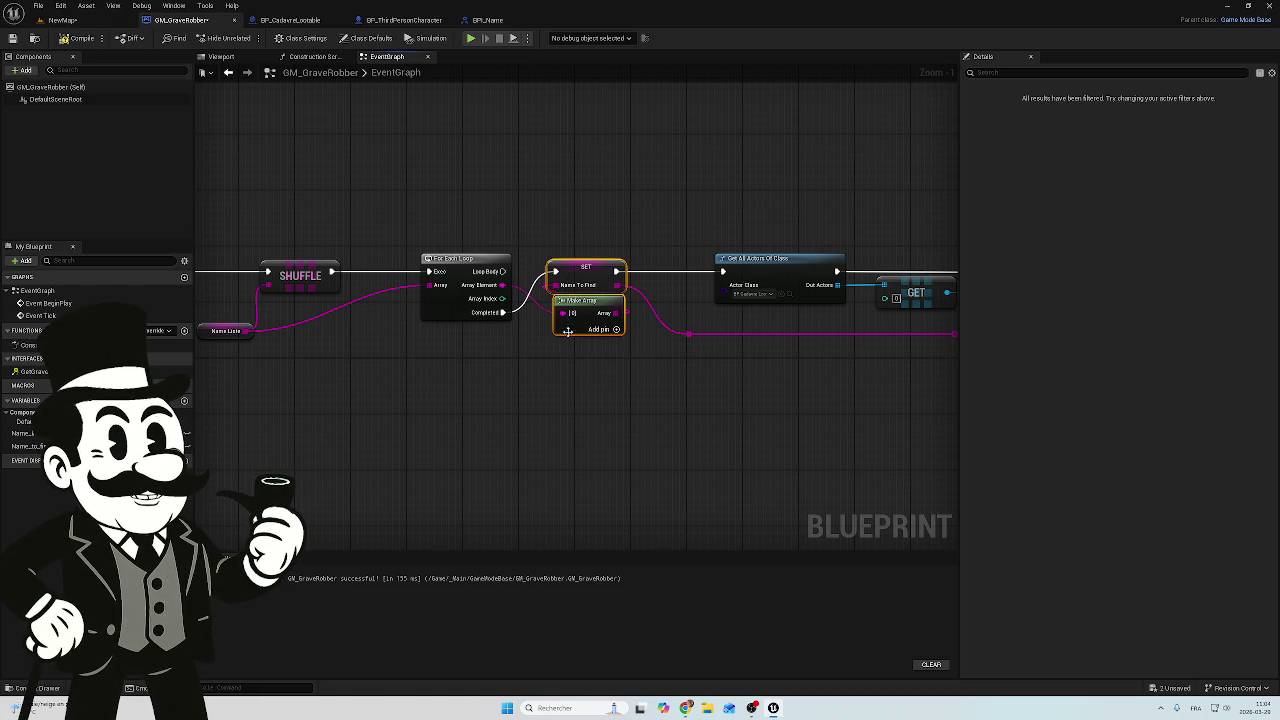
# Delete the SET and Make Array nodes and wire the loop's Completed into Get All Actors Of Class
pyautogui.click(601, 232)
pyautogui.press('Delete')
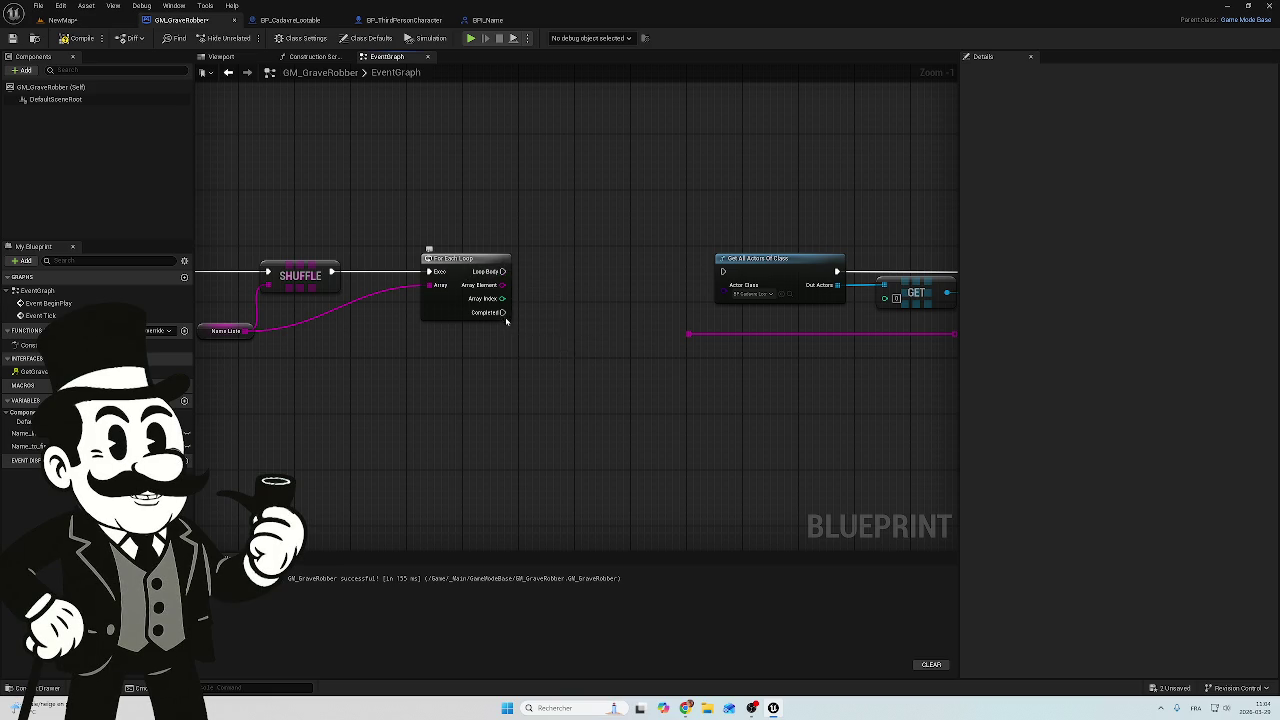
pyautogui.moveTo(507, 312)
pyautogui.mouseDown()
pyautogui.moveTo(651, 306)
pyautogui.moveTo(728, 272)
pyautogui.mouseUp()
pyautogui.moveTo(603, 257); pyautogui.dragTo(568, 265)
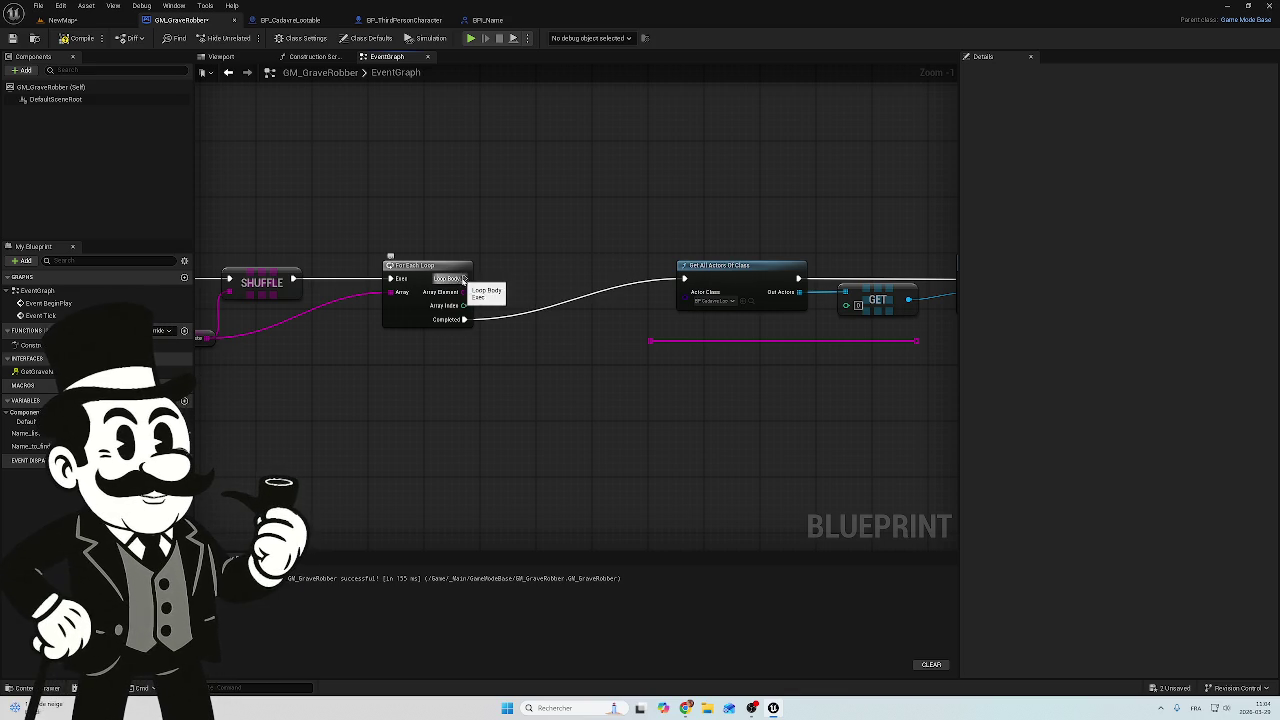
# Remove the leftover reroute nodes, then undo to bring back the pink wire segment
pyautogui.moveTo(519, 278); pyautogui.dragTo(457, 249)
pyautogui.moveTo(569, 309); pyautogui.dragTo(872, 346)
pyautogui.press('Delete')
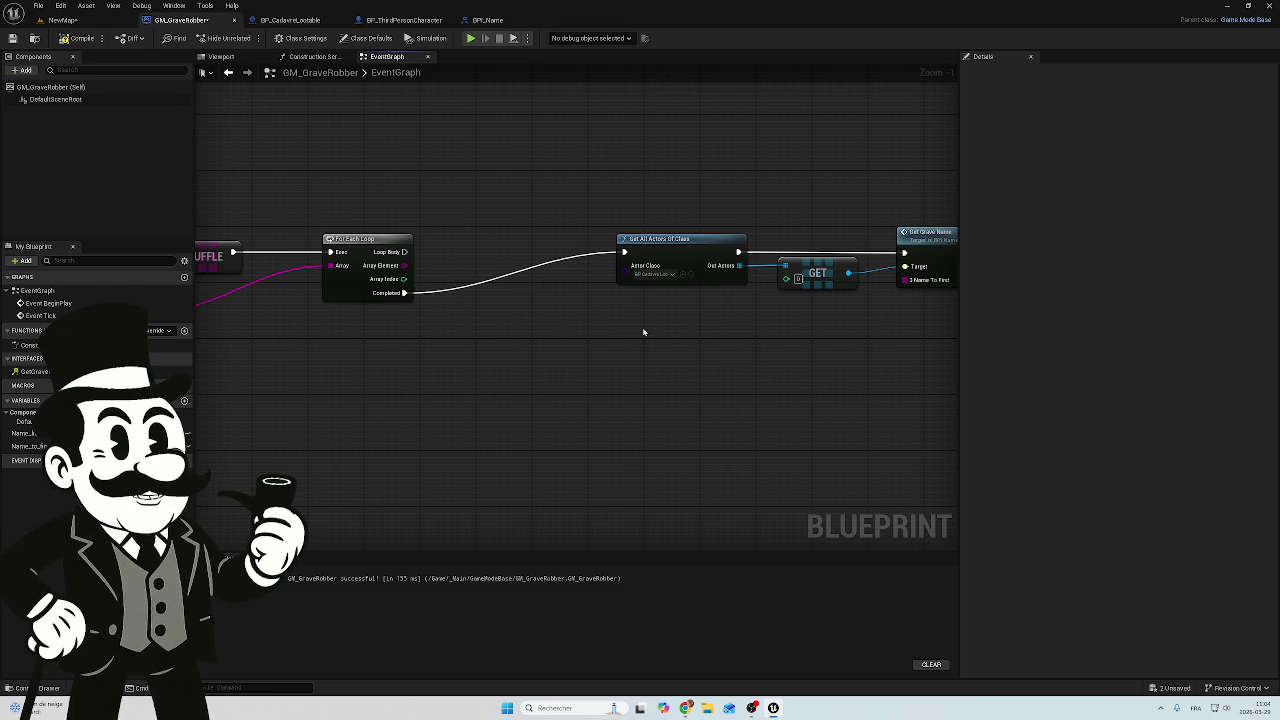
pyautogui.moveTo(390, 344); pyautogui.dragTo(526, 417)
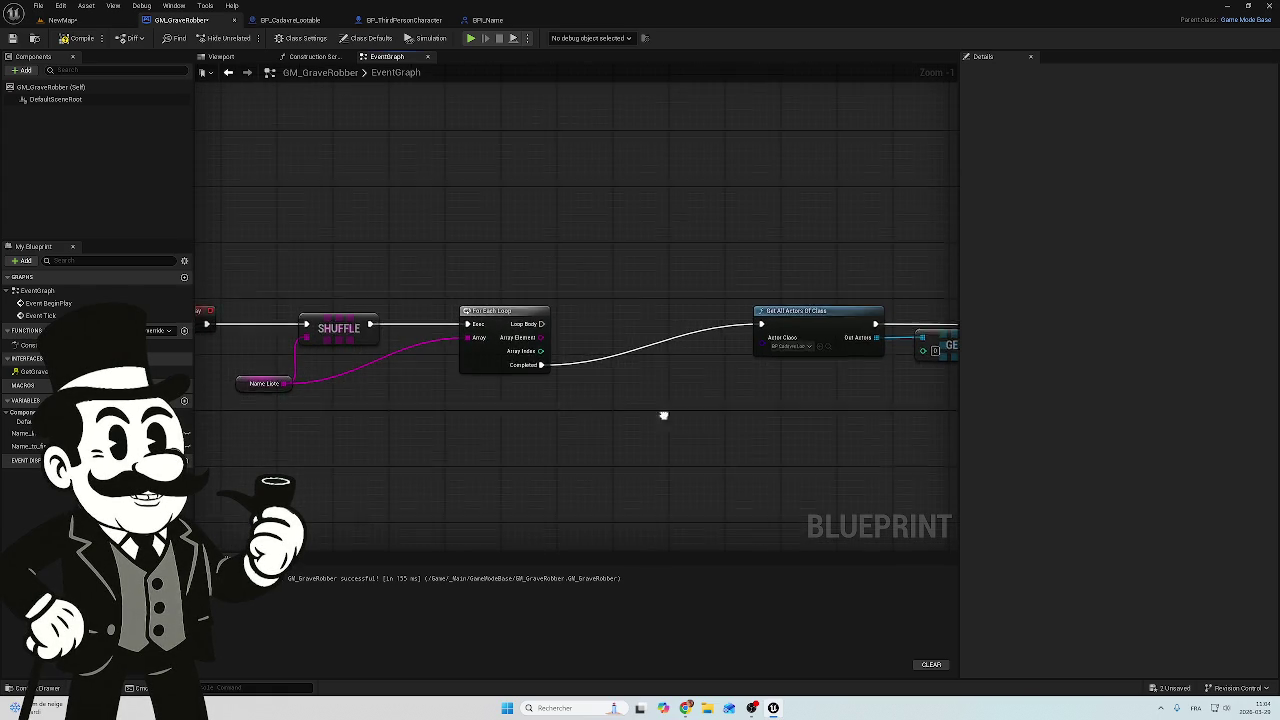
pyautogui.moveTo(664, 420); pyautogui.dragTo(469, 386)
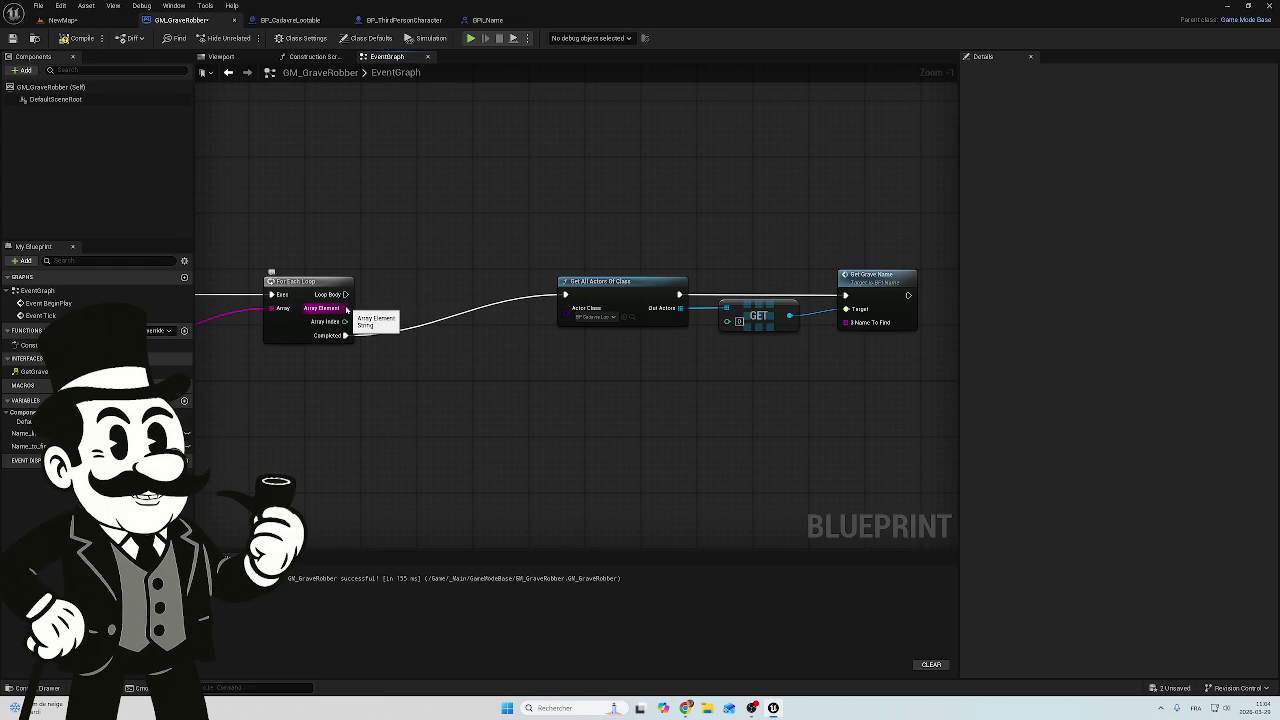
pyautogui.moveTo(346, 310)
pyautogui.mouseDown()
pyautogui.moveTo(800, 405)
pyautogui.moveTo(866, 337)
pyautogui.moveTo(727, 370)
pyautogui.mouseUp()
pyautogui.click(649, 417)
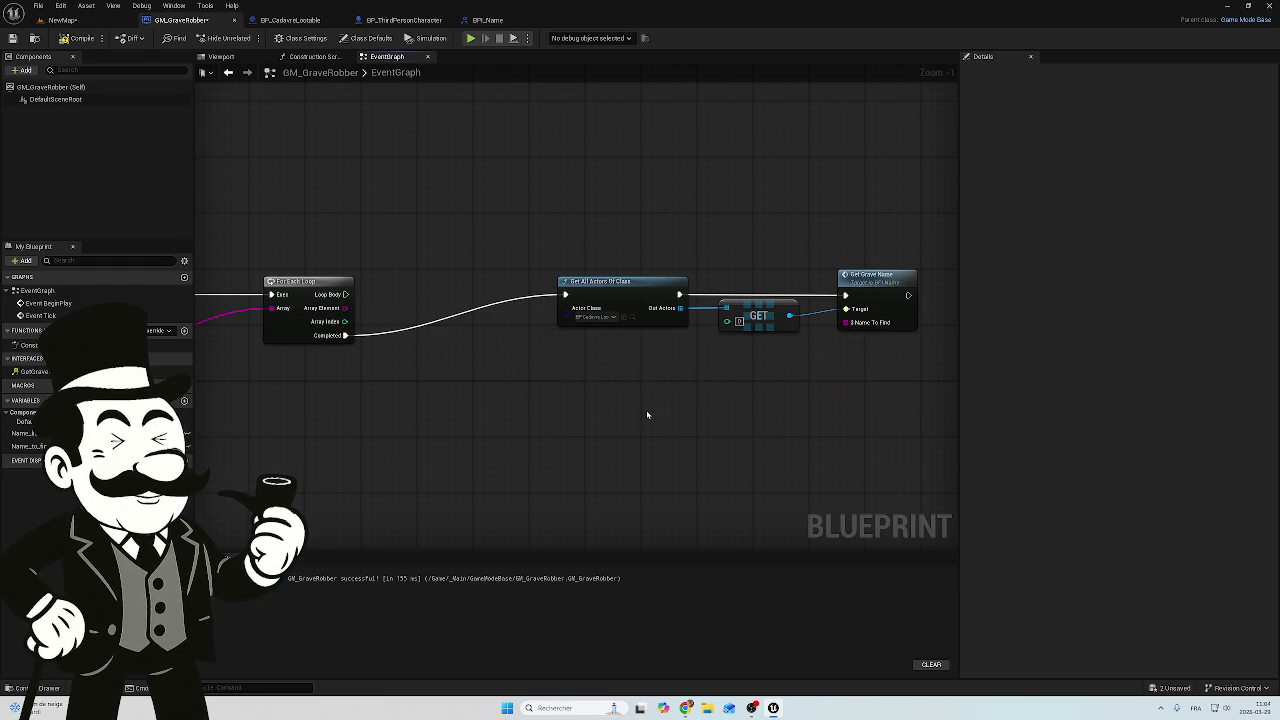
pyautogui.hotkey('ctrl', 'z')
# Route Array Element through an auto-inserted Make Array into Get Grave Name's Name To Find pin
pyautogui.moveTo(345, 308)
pyautogui.mouseDown()
pyautogui.moveTo(543, 369)
pyautogui.moveTo(533, 358)
pyautogui.mouseUp()
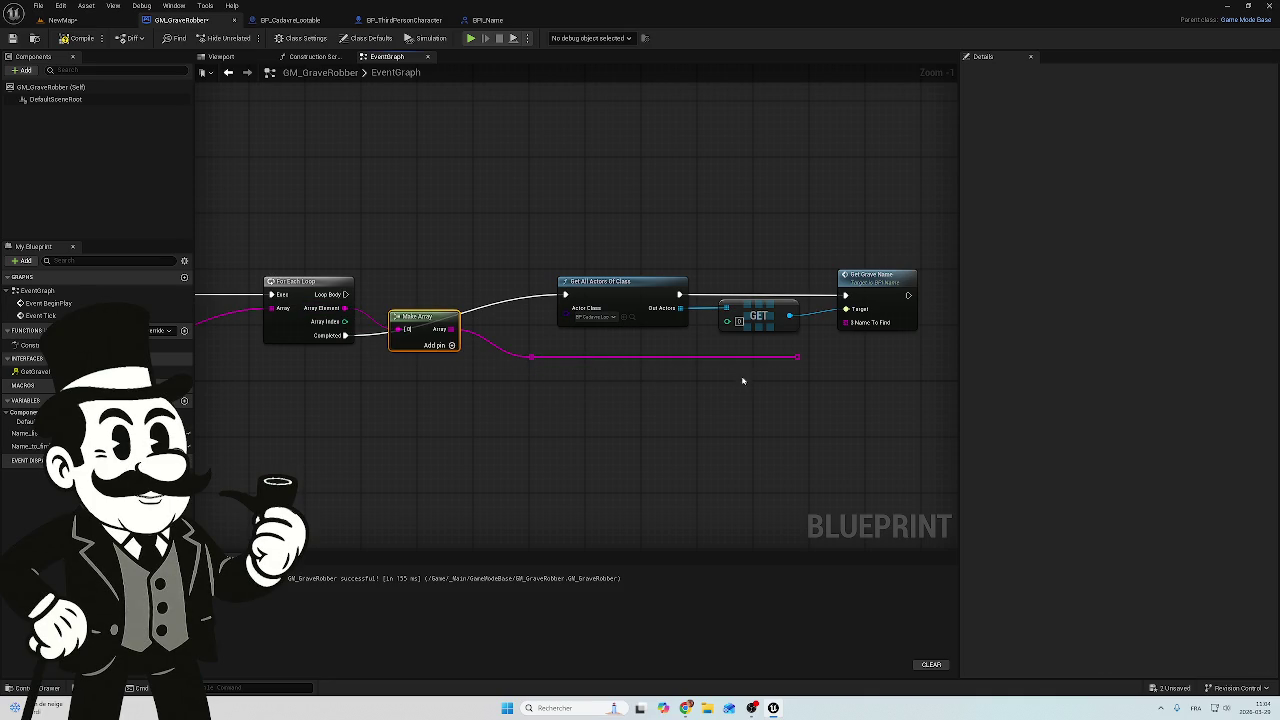
pyautogui.moveTo(424, 316); pyautogui.dragTo(424, 351)
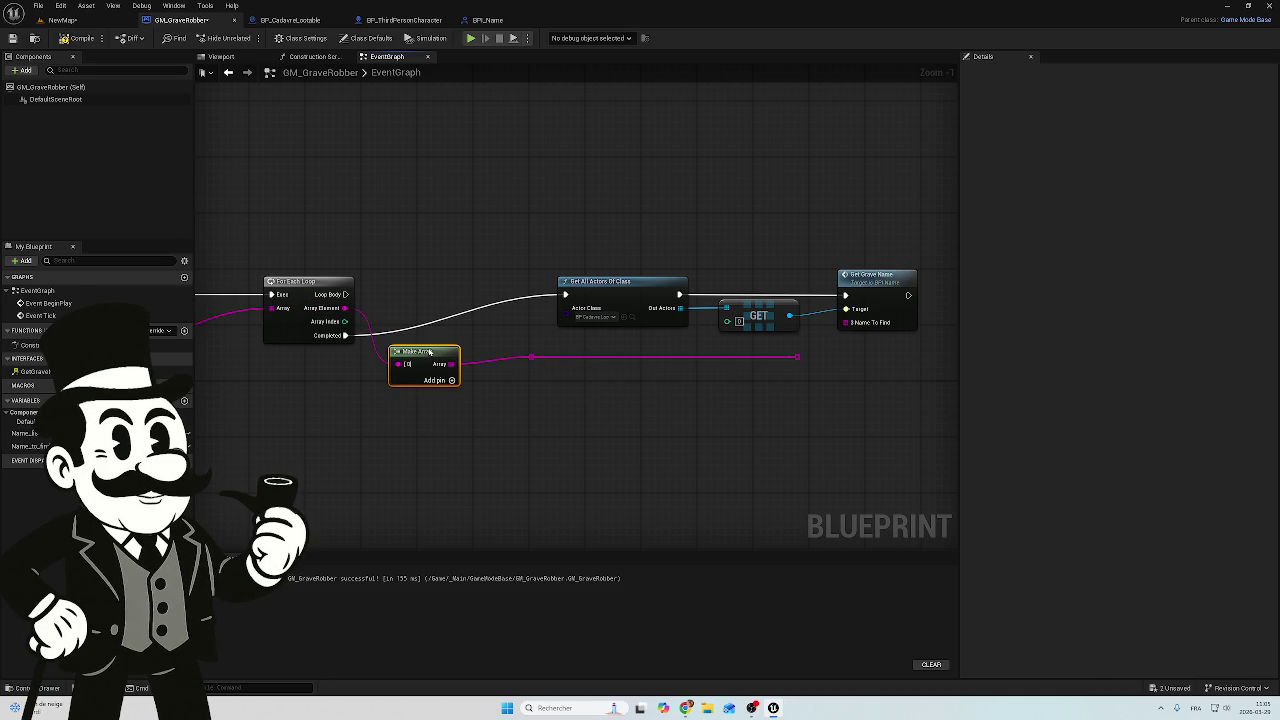
pyautogui.moveTo(798, 357)
pyautogui.mouseDown()
pyautogui.moveTo(818, 334)
pyautogui.moveTo(843, 335)
pyautogui.mouseUp()
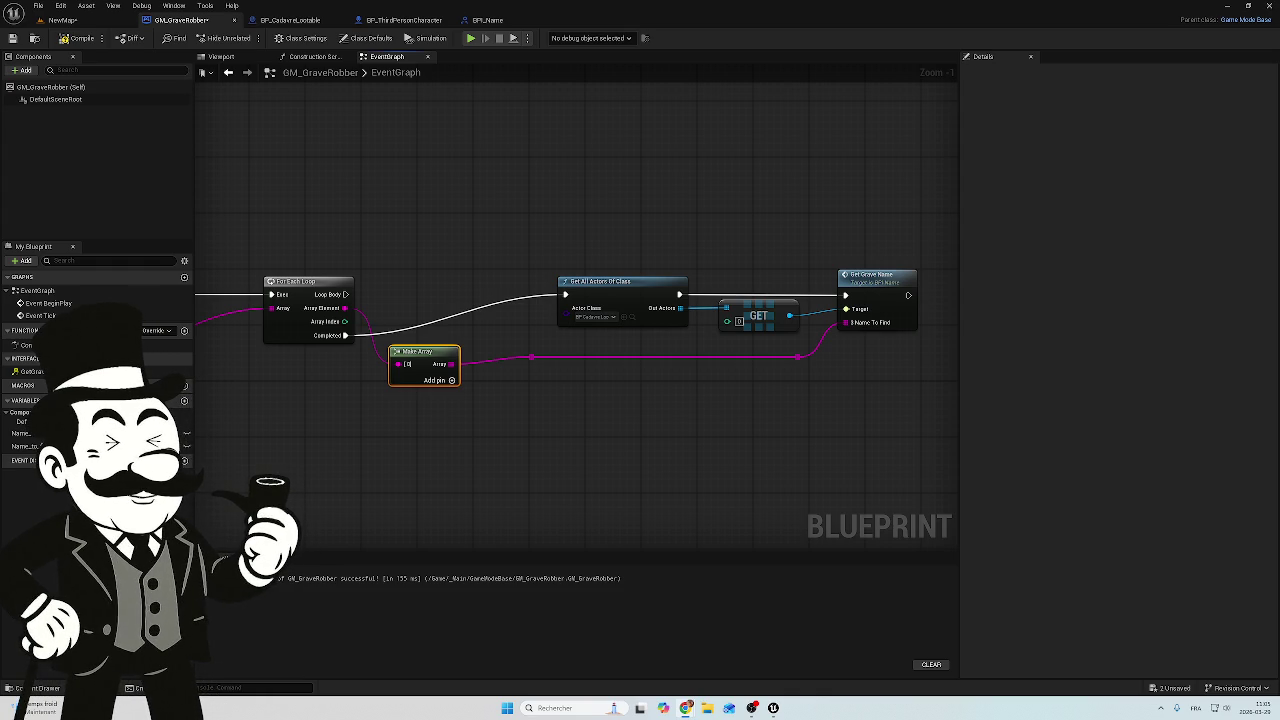
pyautogui.click(440, 255)
pyautogui.moveTo(517, 243)
pyautogui.mouseDown()
pyautogui.moveTo(660, 215)
pyautogui.moveTo(829, 229)
pyautogui.moveTo(796, 237)
pyautogui.mouseUp()
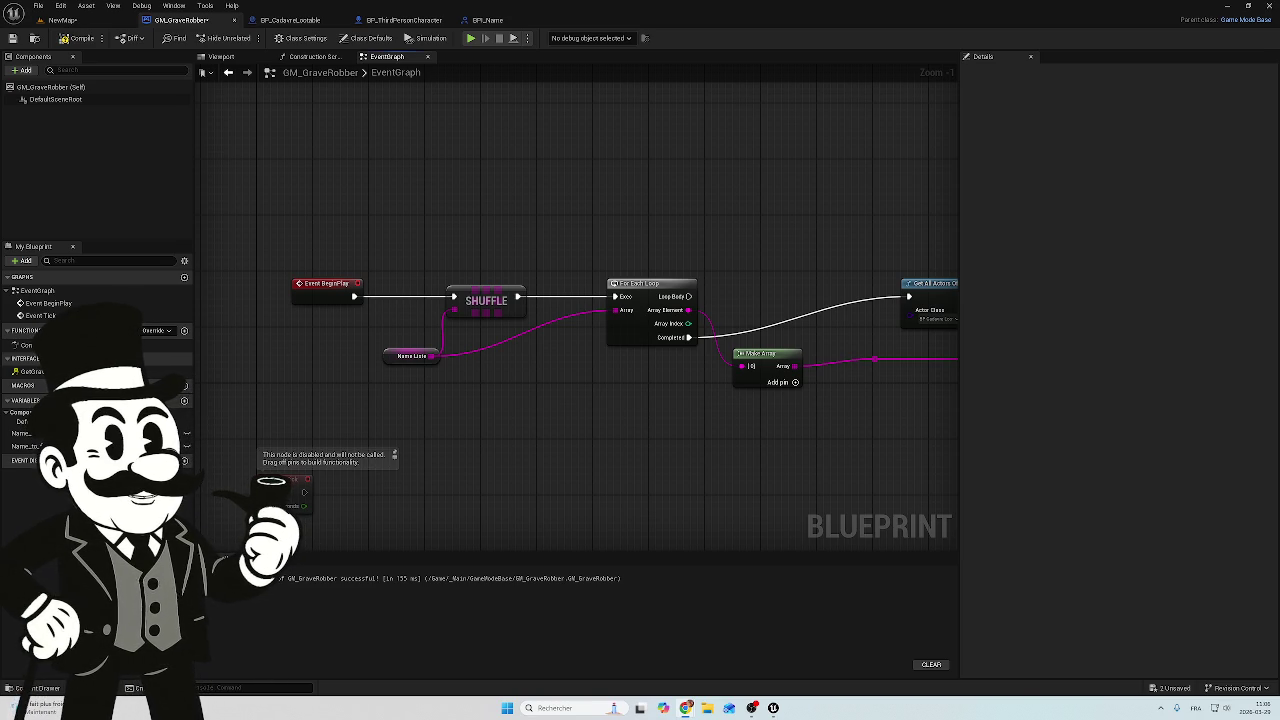
pyautogui.moveTo(593, 518)
pyautogui.mouseDown()
pyautogui.moveTo(600, 431)
pyautogui.moveTo(535, 473)
pyautogui.mouseUp()
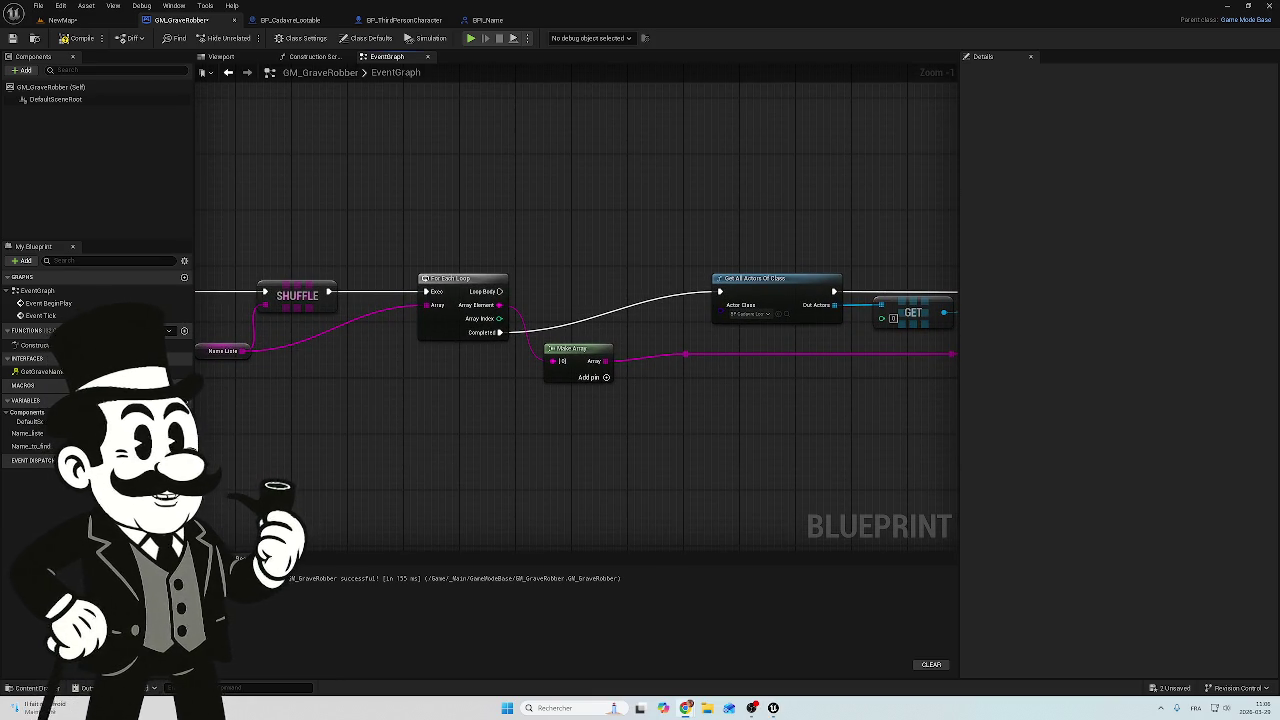
pyautogui.moveTo(646, 386)
pyautogui.mouseDown()
pyautogui.moveTo(534, 377)
pyautogui.moveTo(527, 388)
pyautogui.mouseUp()
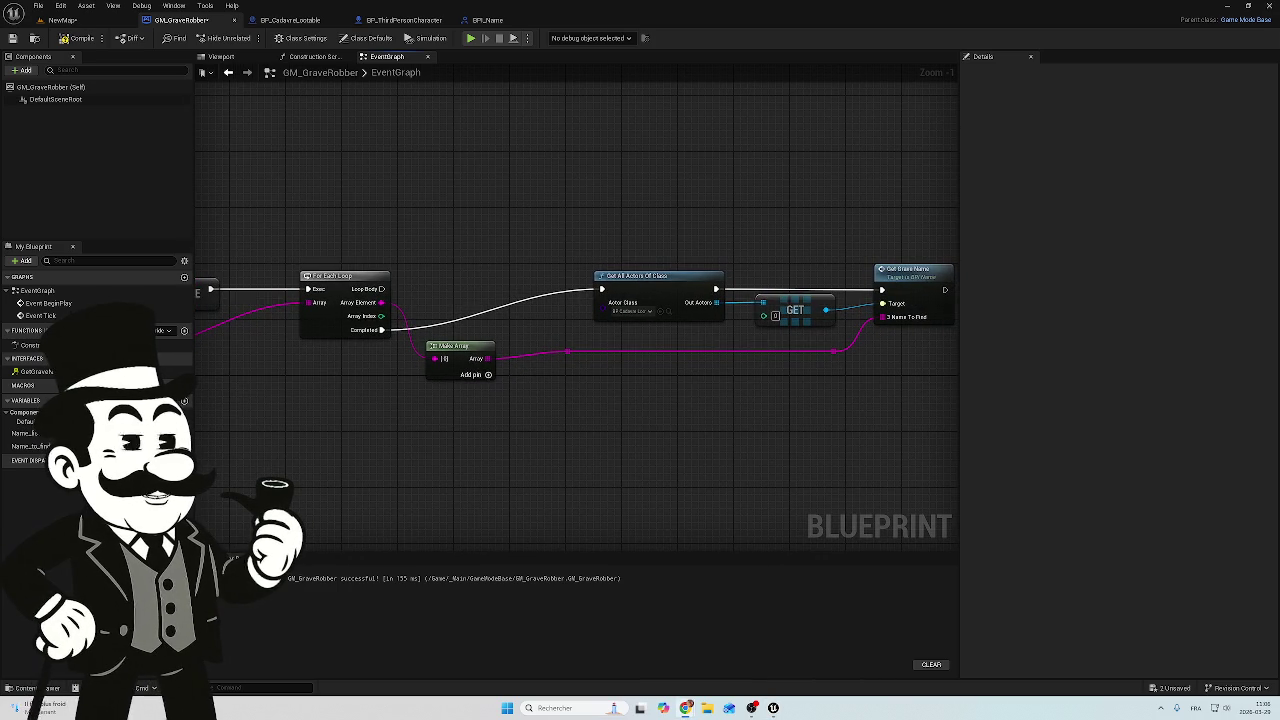